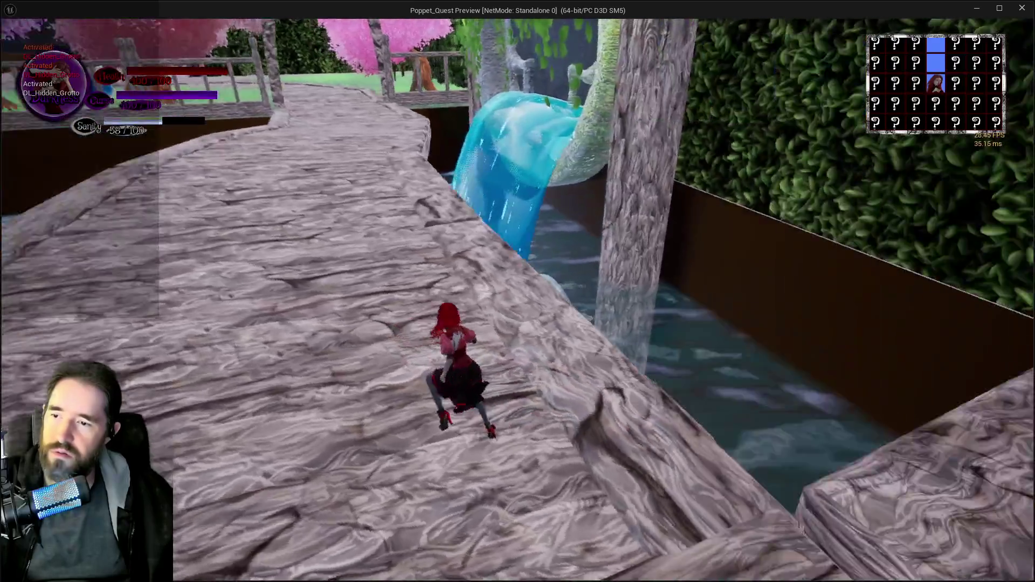
- Run the character forward across the stone bridge in the standalone preview
key("w")
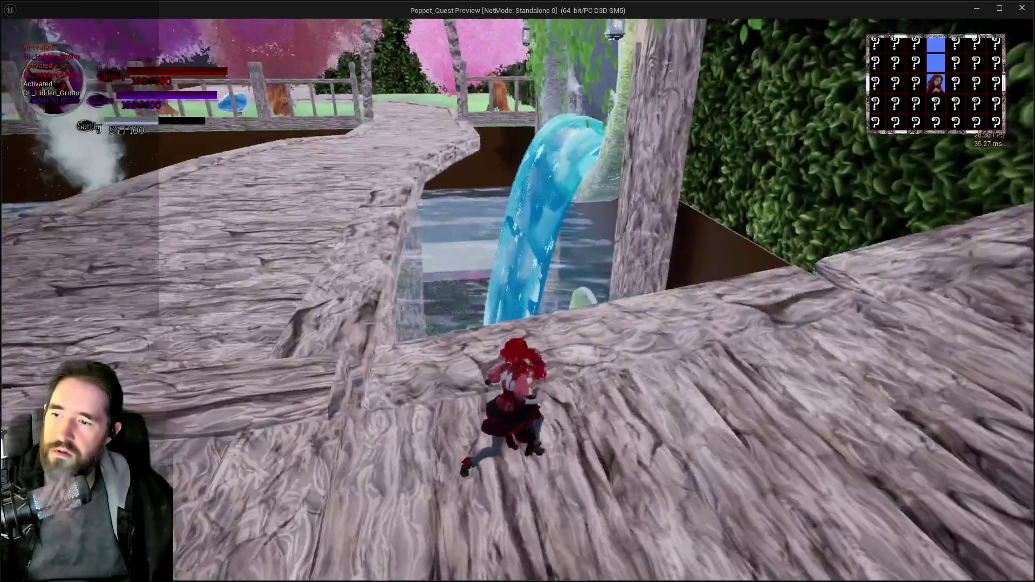
key("w")
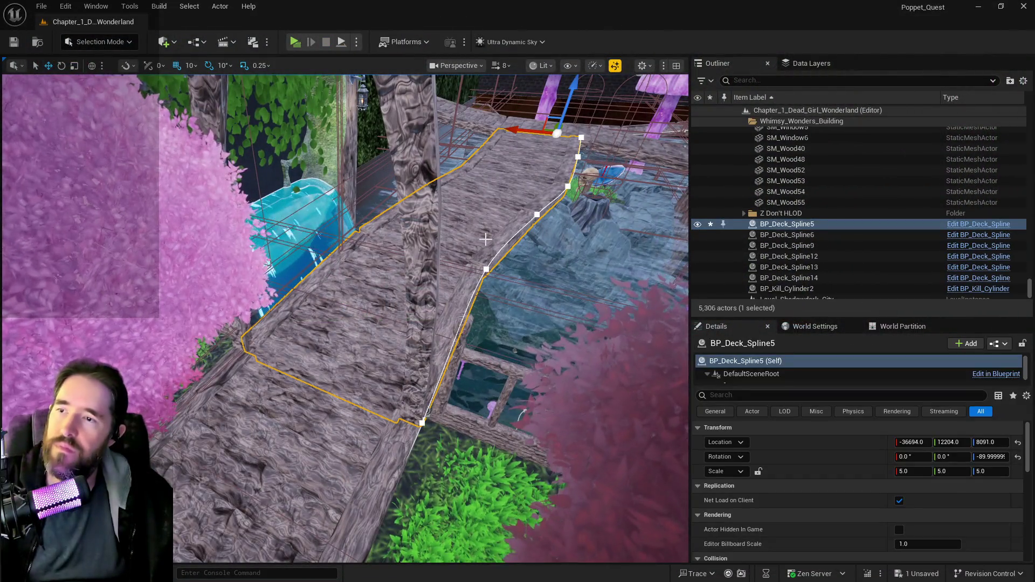
- Frame the BP_Deck_Spline5 wooden deck spanning the waterfall in the viewport
key("f")
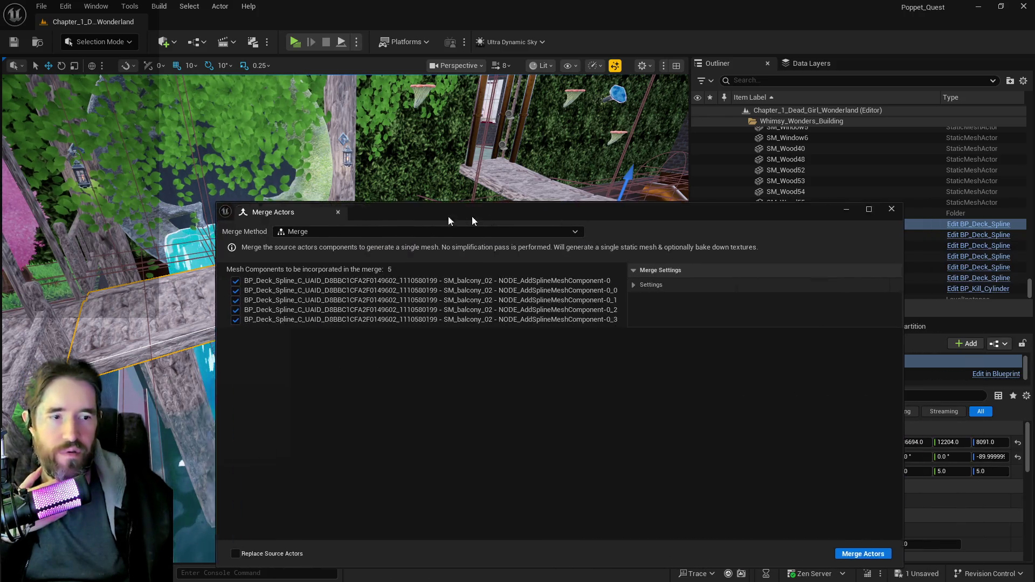
- Merge the deck and save it as SM_Hidden_Grotto_Path_6 in 2DSideScrollerBP/A/Hidden_Grotto
left_click_drag(448, 217, 285, 201)
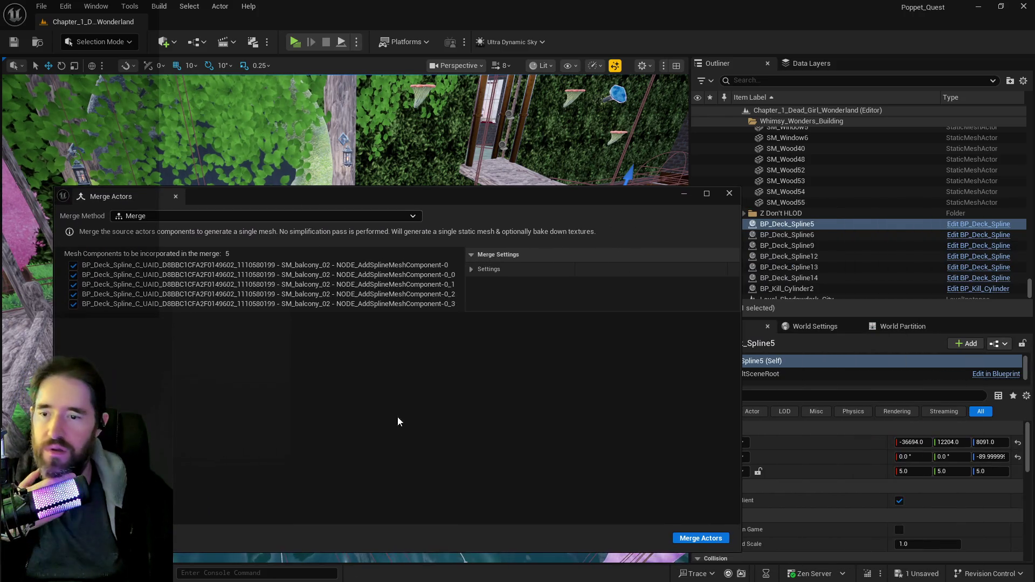
left_click(693, 538)
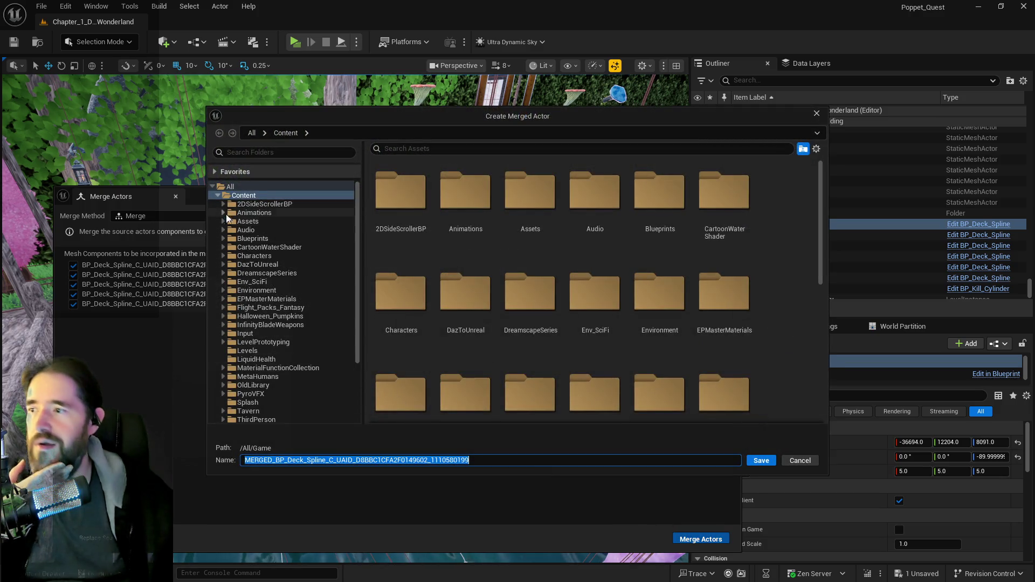
left_click(226, 204)
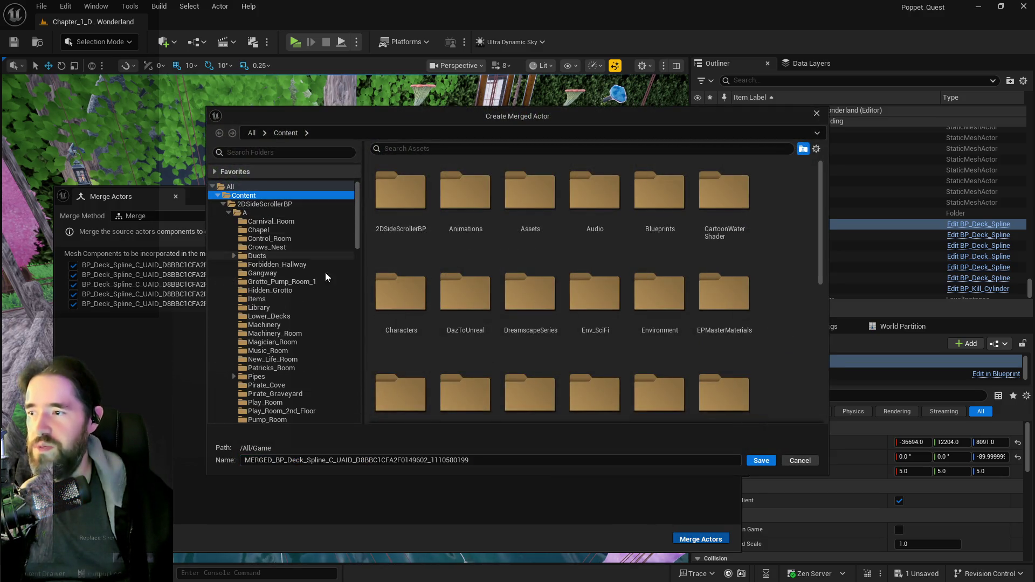
scroll(358, 332, "down", 5)
scroll(359, 331, "down", 3)
left_click(270, 394)
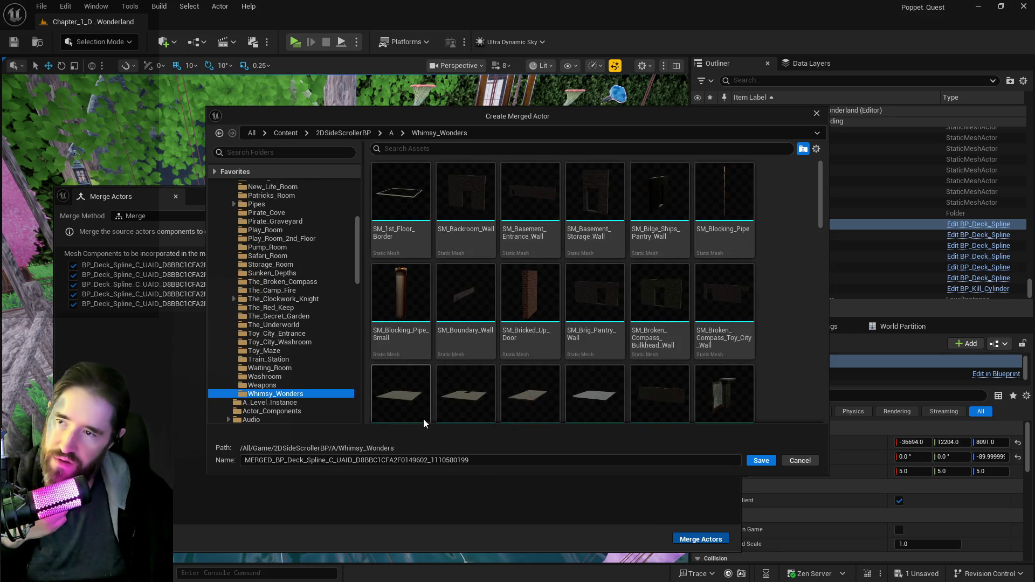
scroll(277, 260, "up", 3)
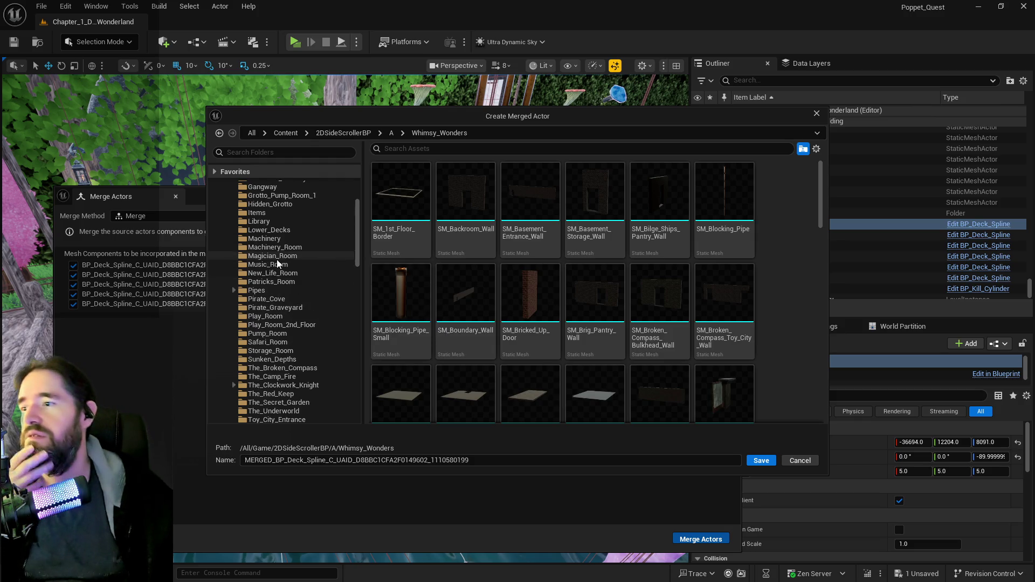
left_click(265, 205)
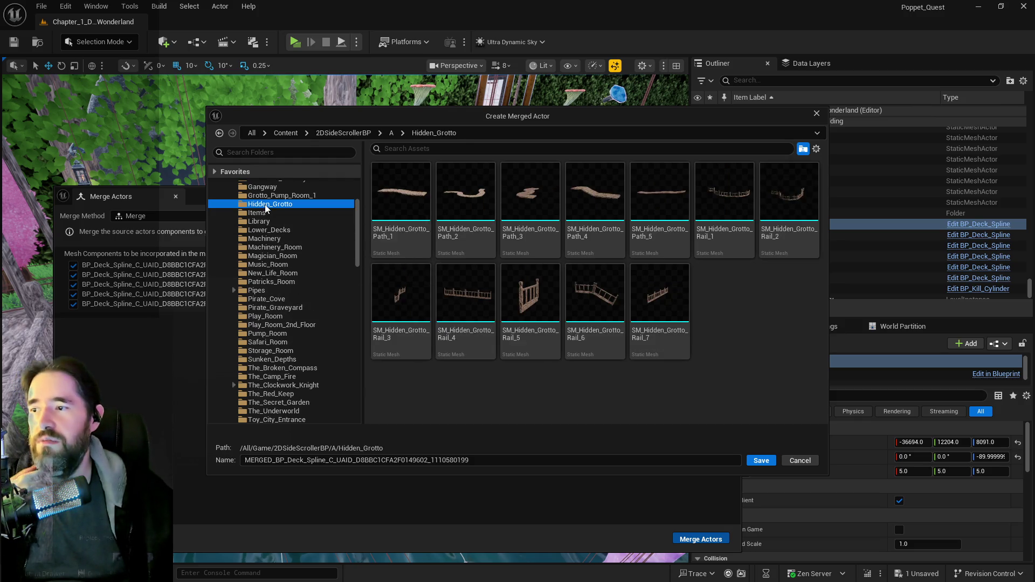
left_click(649, 232)
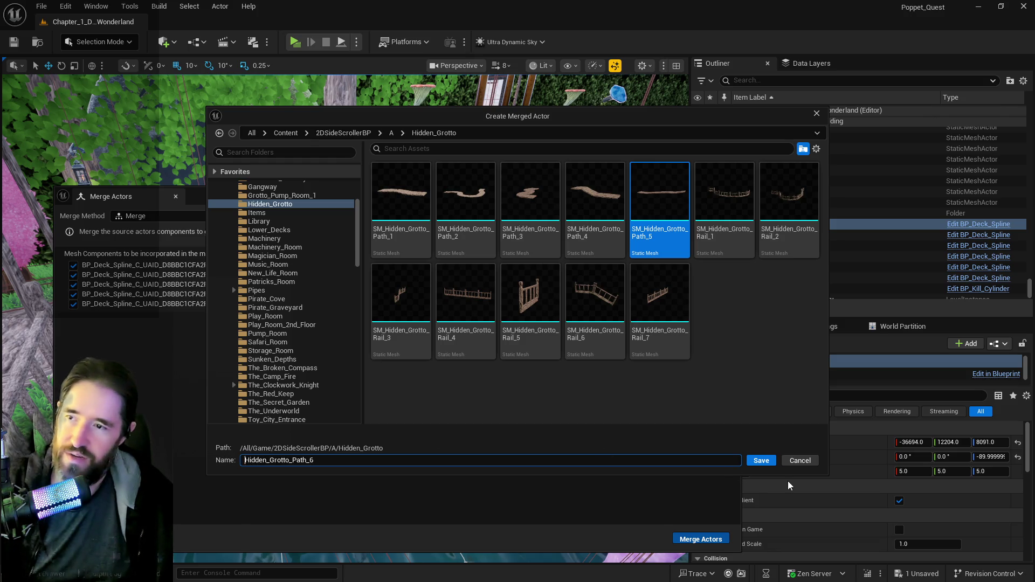
left_click(765, 461)
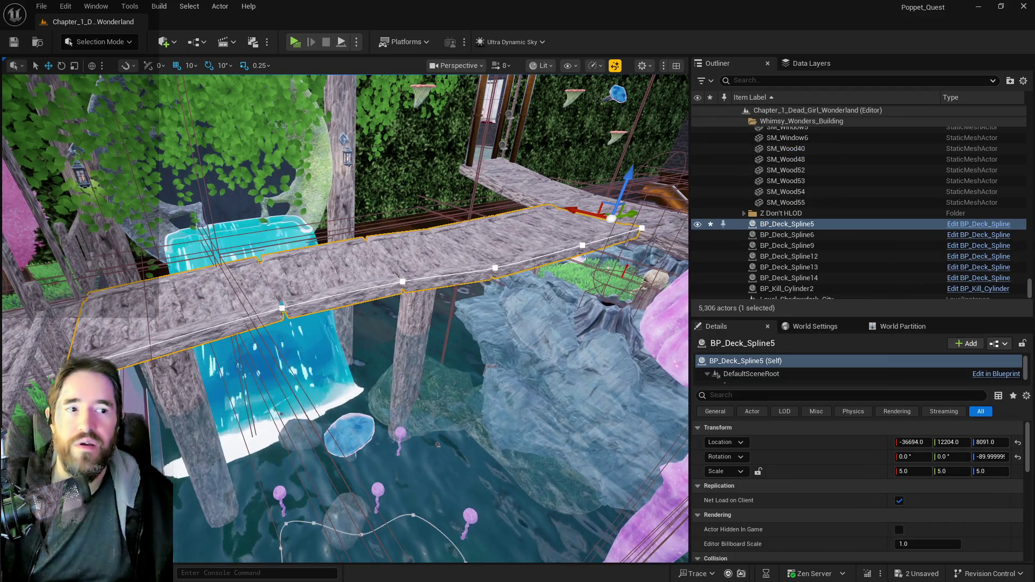
- Copy BP_Deck_Spline5's location, delete it, and paste that location onto SM_Hidden_Grotto_Path_6
right_click(852, 447)
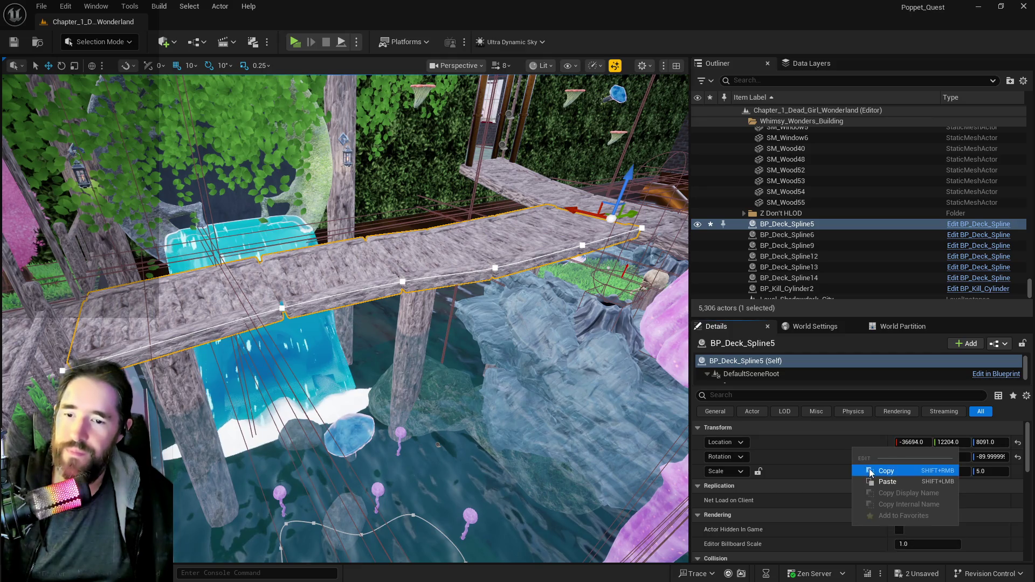
left_click(886, 470)
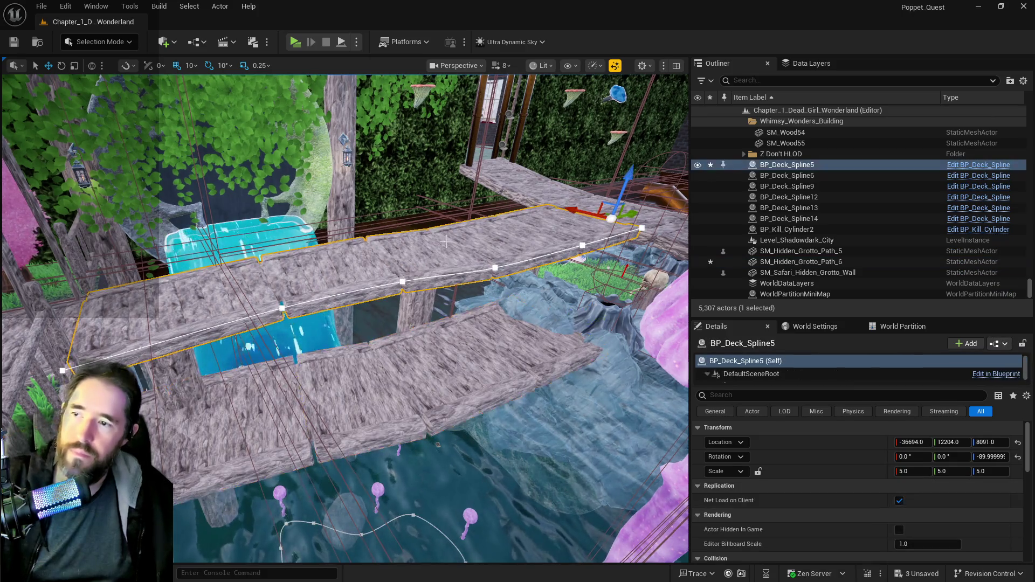
key("Delete")
left_click(801, 262)
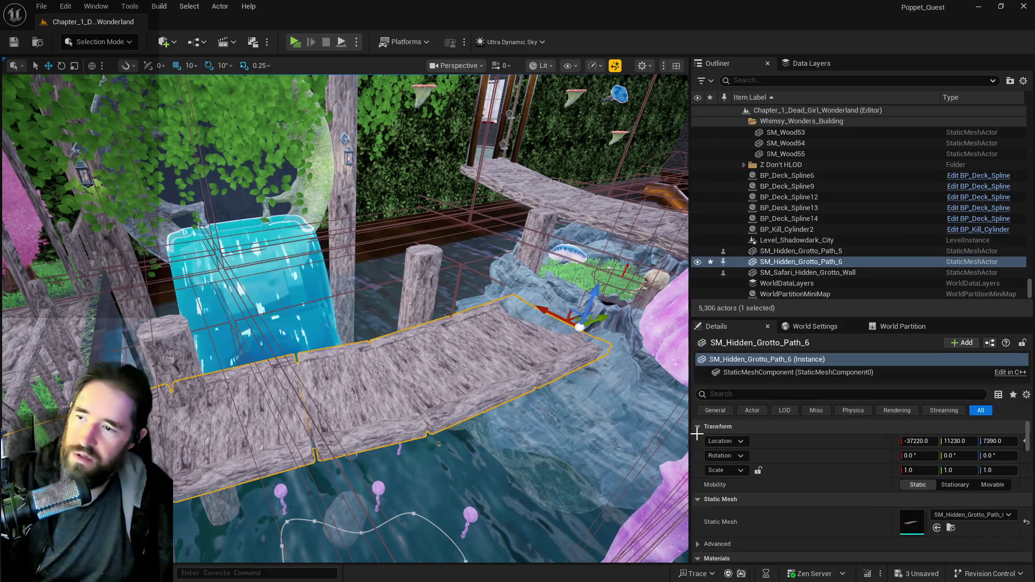
right_click(796, 439)
left_click(832, 474)
key("f")
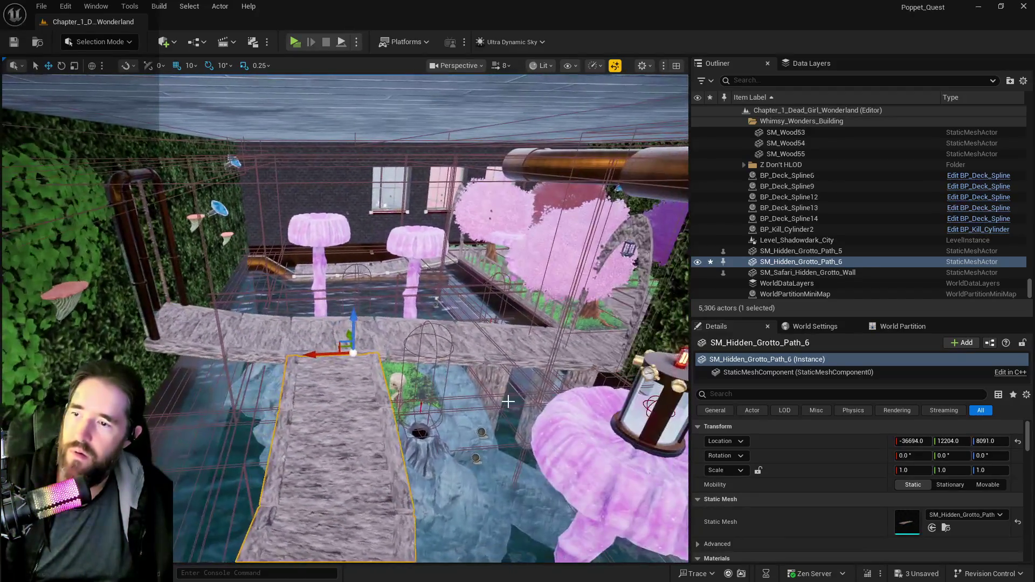
- Save the level, then move over to the garden and select the stone walkway deck
key("ctrl+s")
left_click_drag(483, 404, 443, 400)
left_click(378, 357)
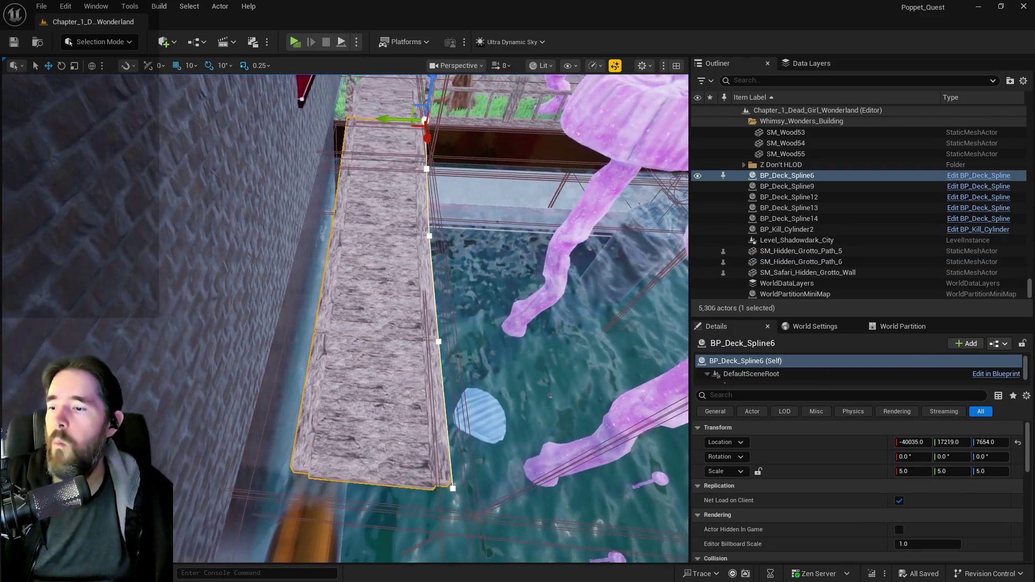
- Try sliding BP_Deck_Spline6's end spline point along X, then undo the move
left_click_drag(380, 347, 380, 347)
left_click(215, 319)
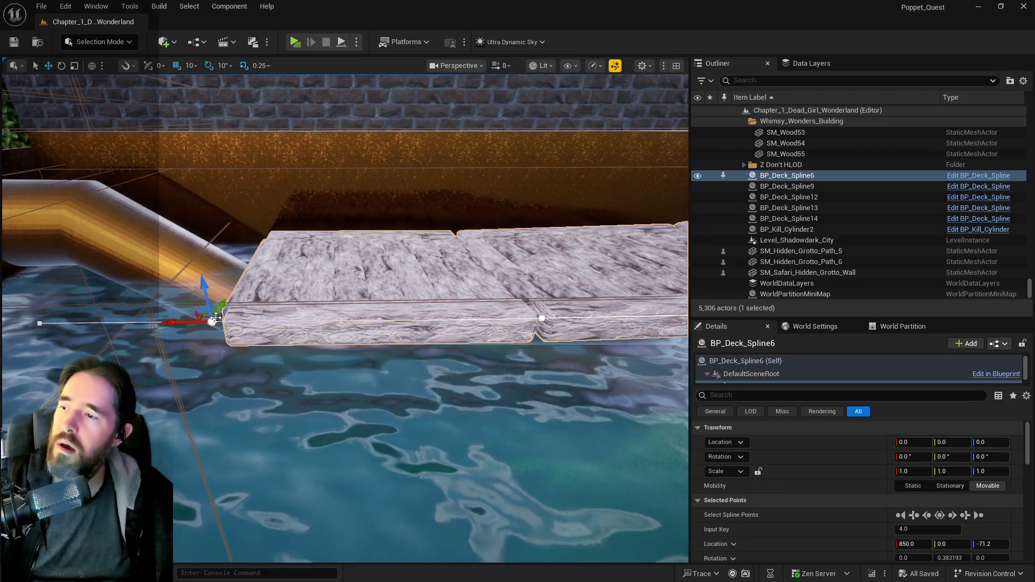
left_click_drag(191, 322, 308, 335)
key("ctrl+z")
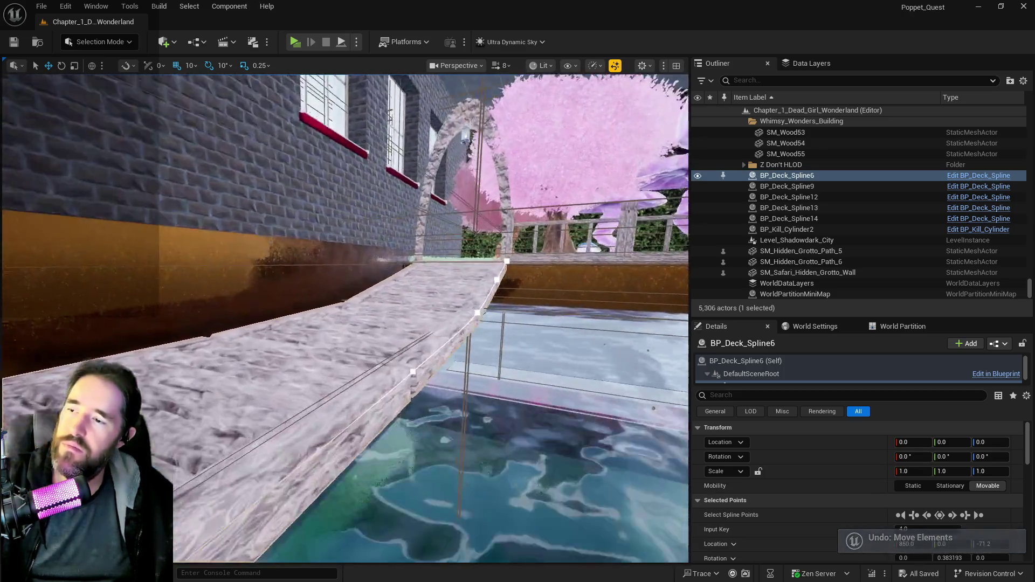
left_click_drag(340, 320, 340, 320)
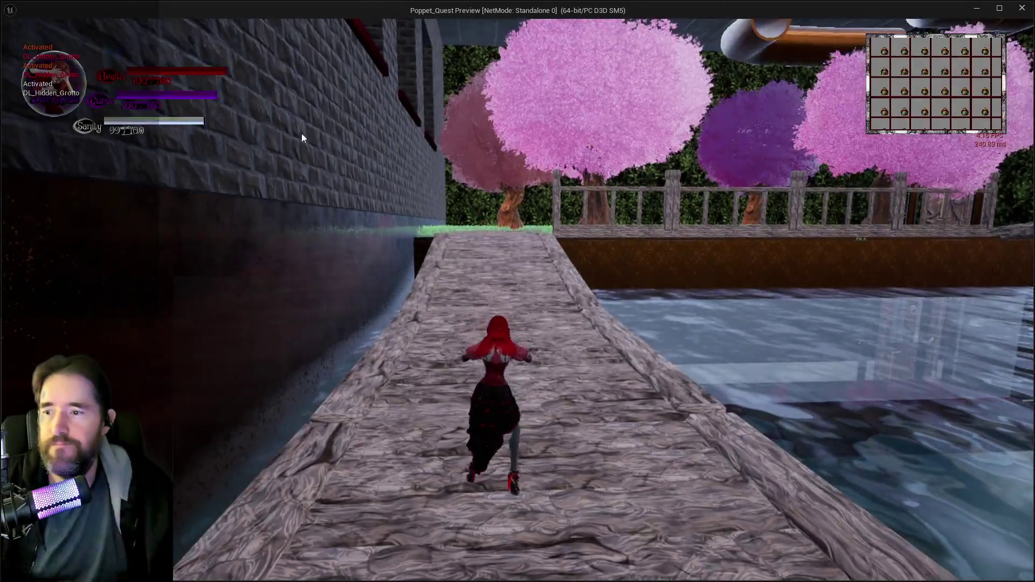
- Run the character over the bridge, through the arch, and along the new stone walkway
key("w")
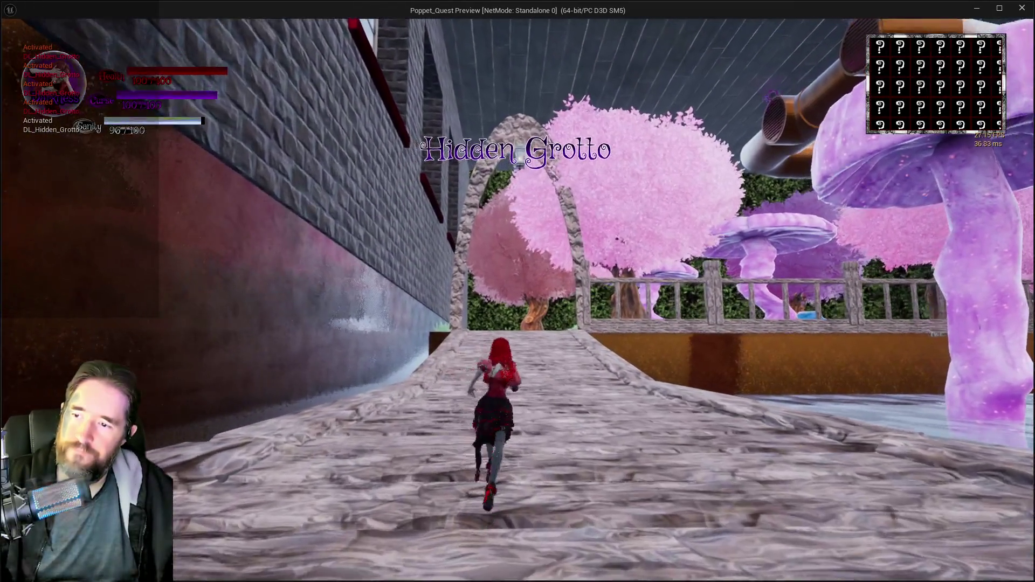
key("w")
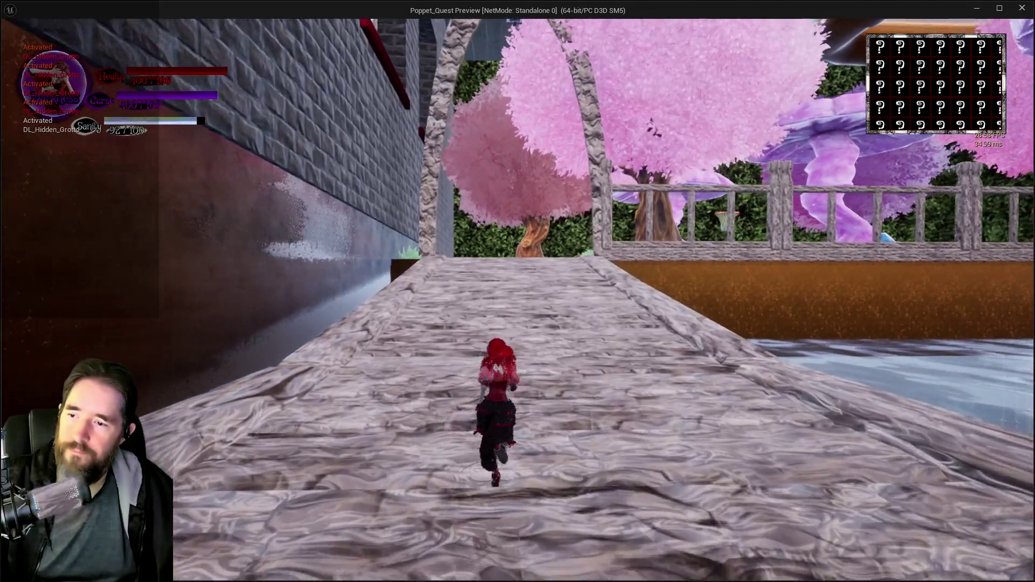
key("w")
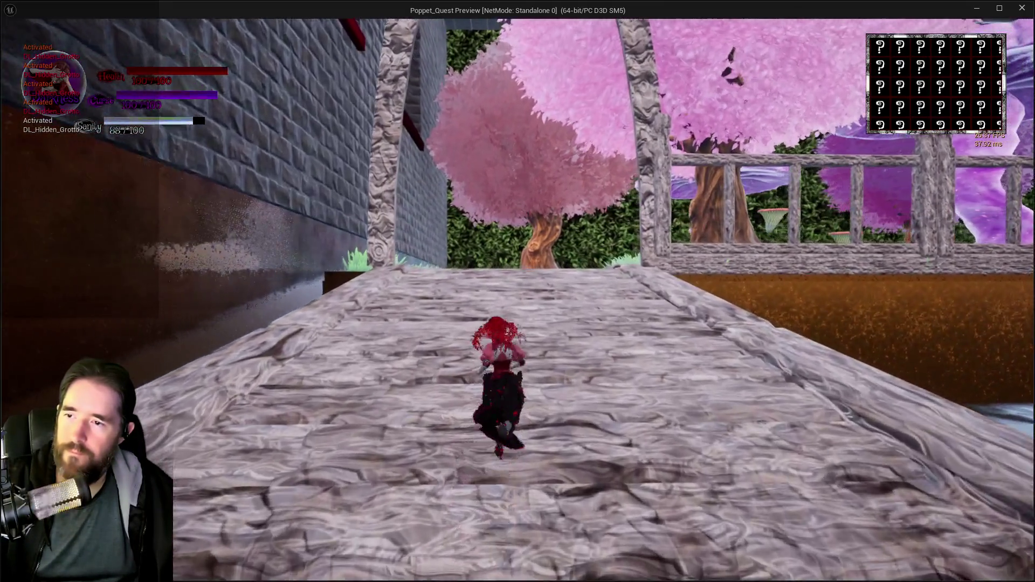
key("w")
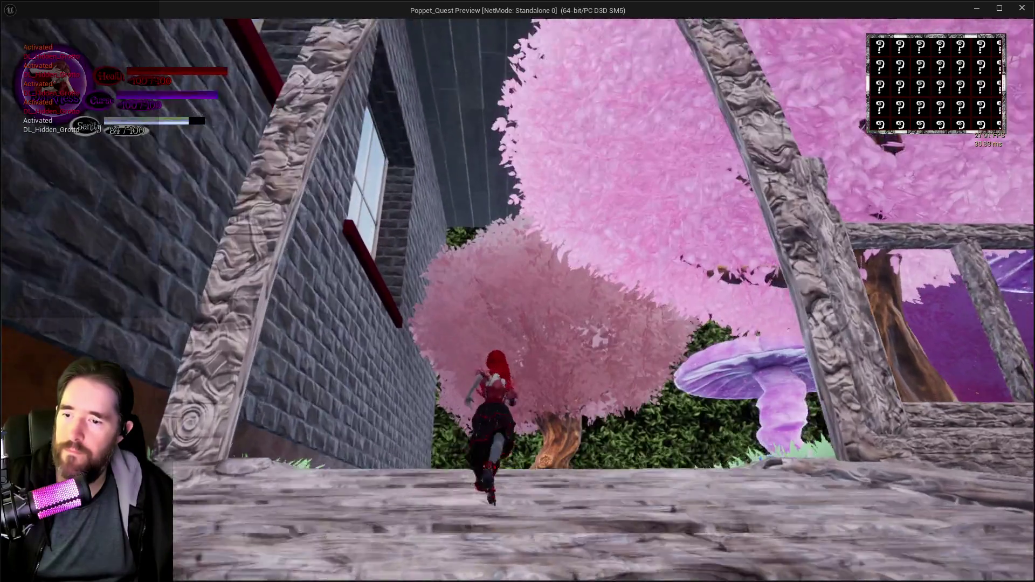
key("w")
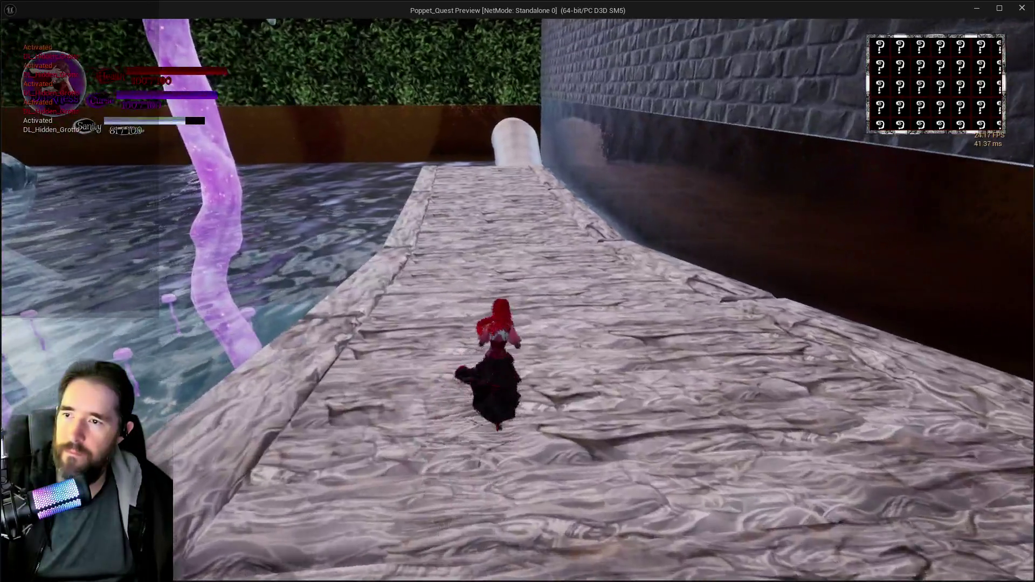
key("w")
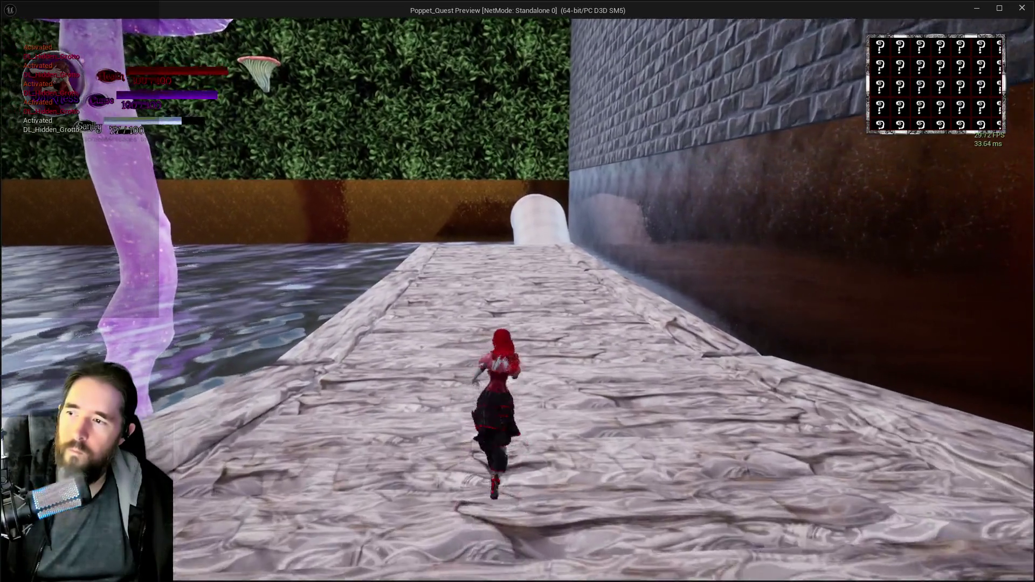
key("w")
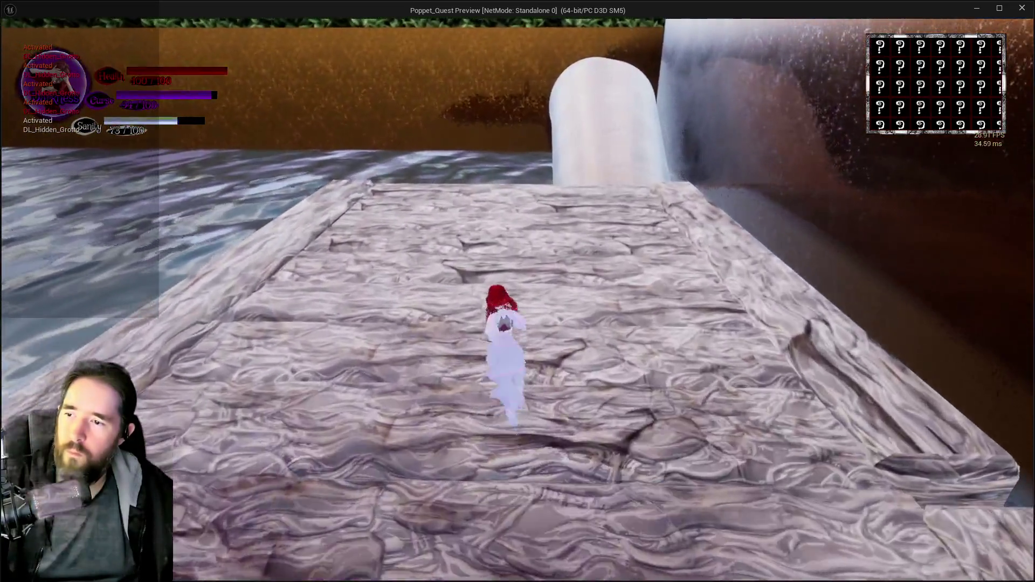
key("w")
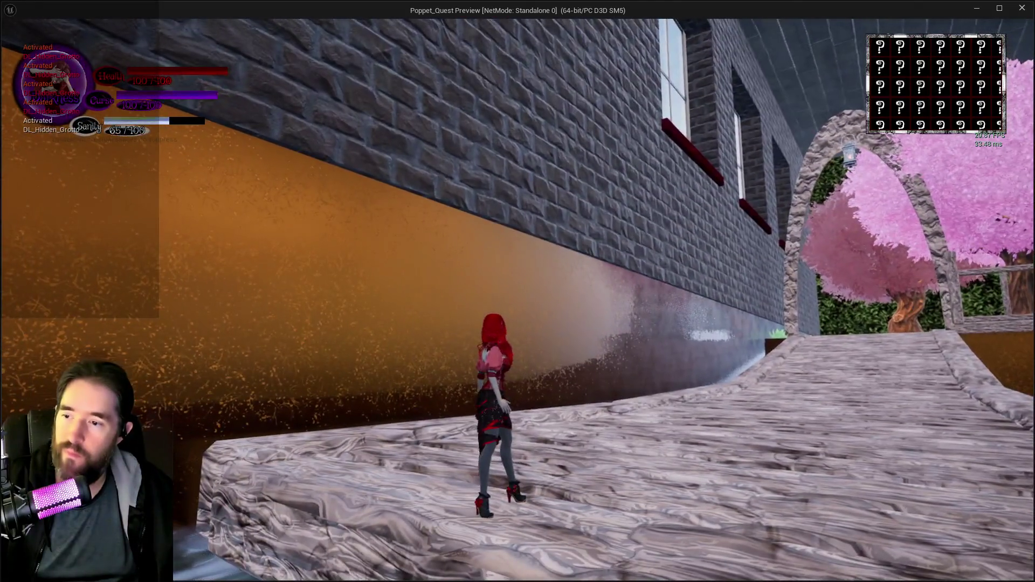
- Return to the level editor, stop the play test, and fly along the walkway
key("alt+Tab")
key("Escape")
mouse_move(323, 87)
left_mouse_down()
mouse_move(329, 156)
mouse_move(280, 172)
mouse_move(264, 157)
mouse_move(273, 167)
mouse_move(264, 151)
mouse_move(309, 154)
mouse_move(310, 192)
mouse_move(307, 168)
mouse_move(350, 173)
mouse_move(293, 166)
left_mouse_up()
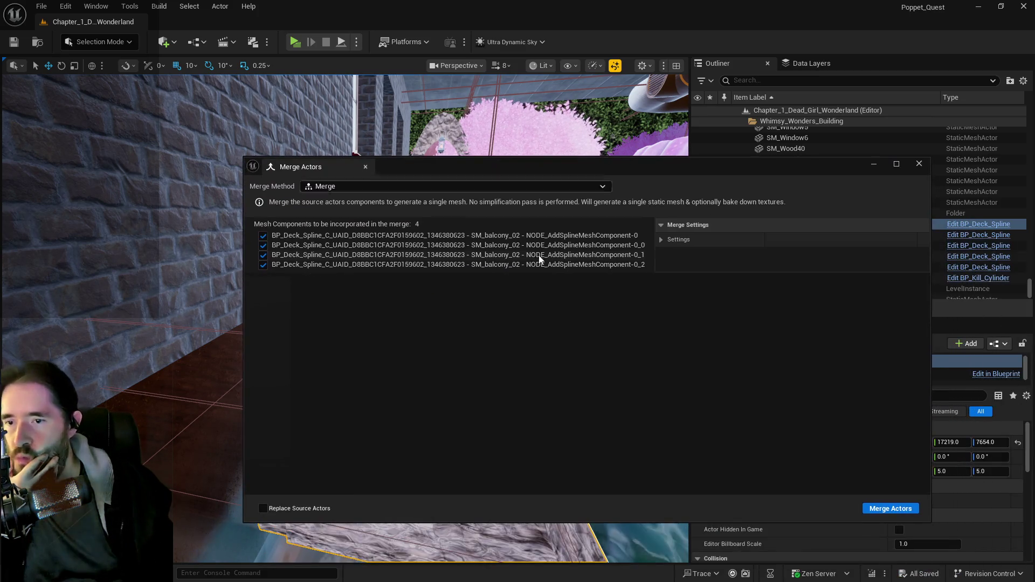
- Merge the walkway and save it as SM_Hidden_Grotto_Path_7 in the Hidden_Grotto folder
left_click(882, 511)
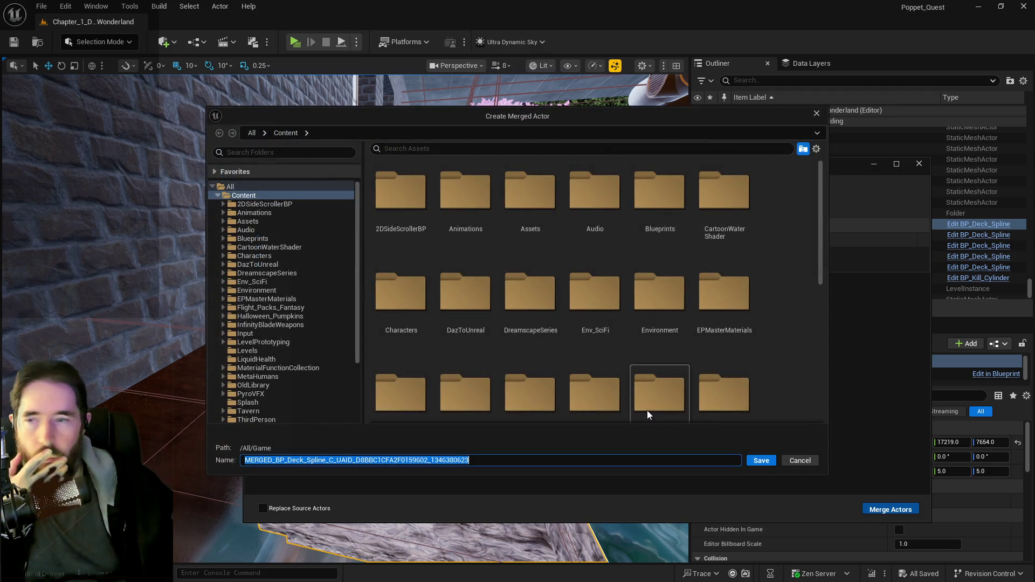
left_click(222, 204)
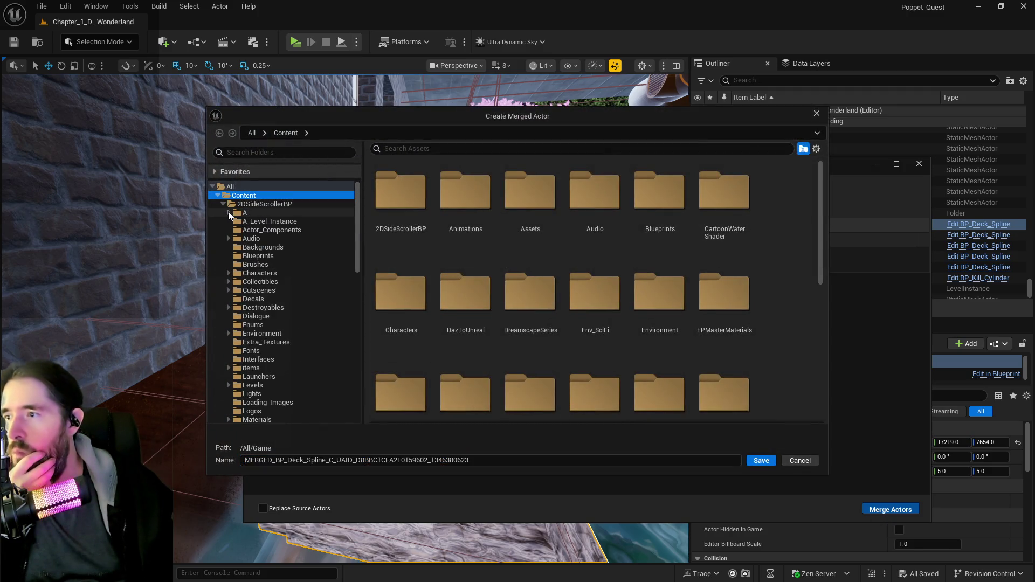
scroll(237, 242, "down", 5)
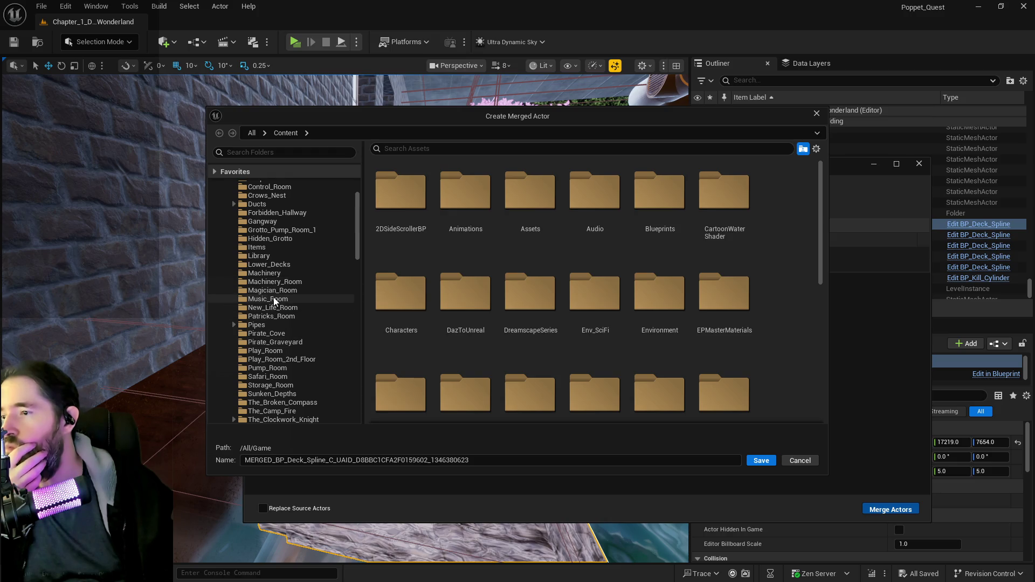
left_click(261, 242)
left_click(719, 205)
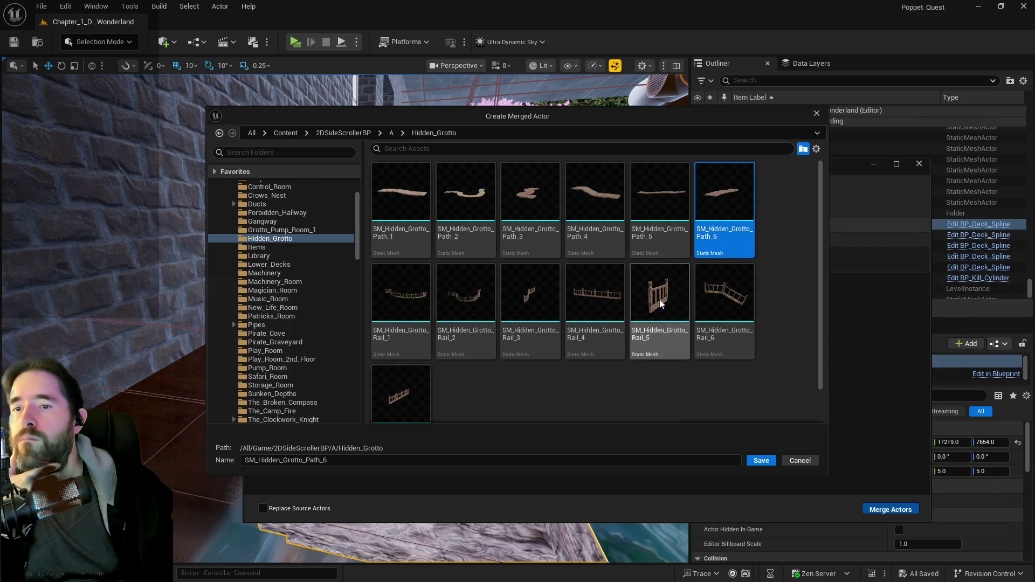
key("BackSpace")
type("7")
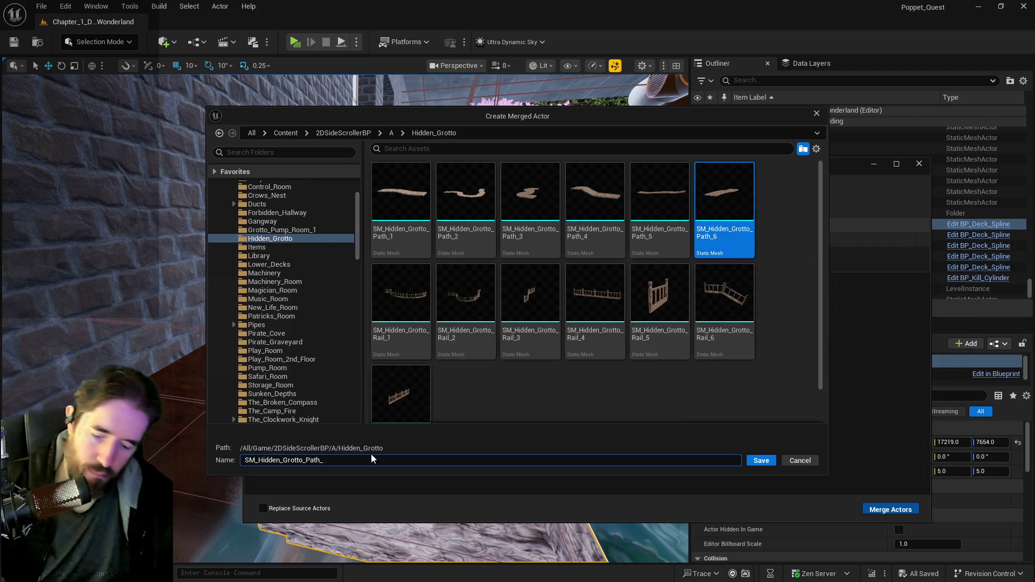
left_click(752, 464)
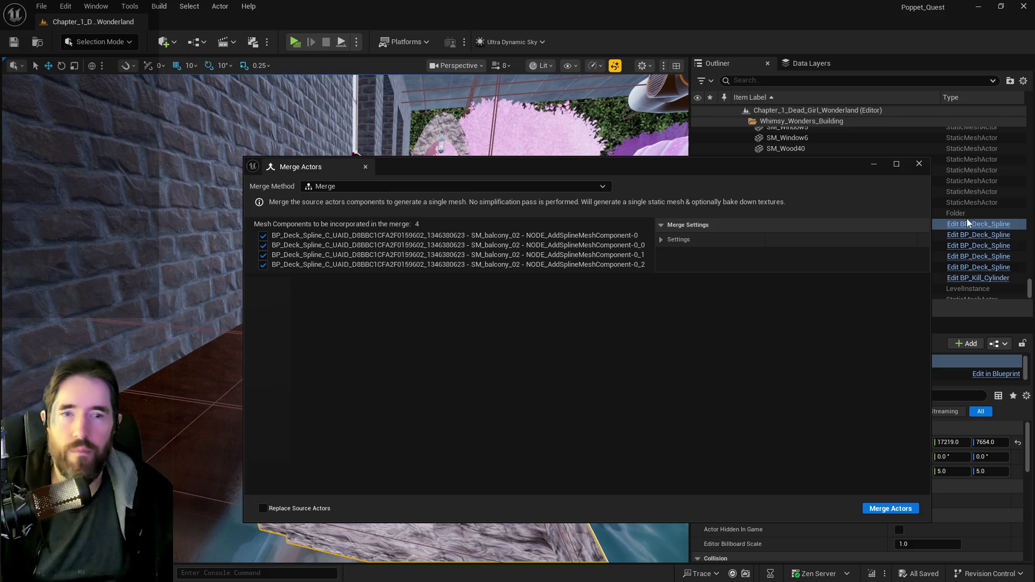
- Close Merge Actors, copy the map cube's location, and delete BP_Deck_Spline6
left_click(364, 167)
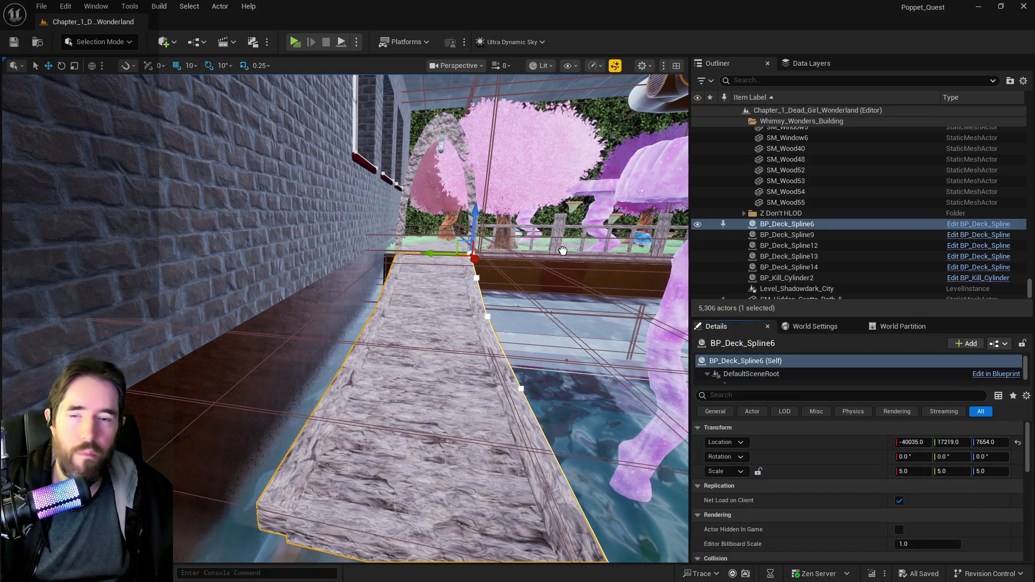
left_click(538, 377)
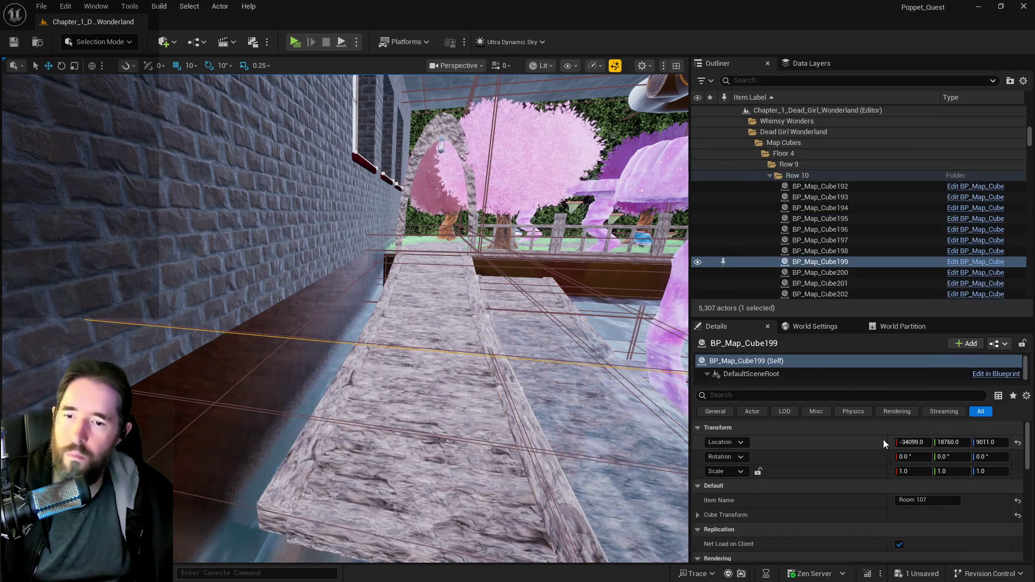
right_click(878, 438)
left_click(905, 457)
left_click(388, 418)
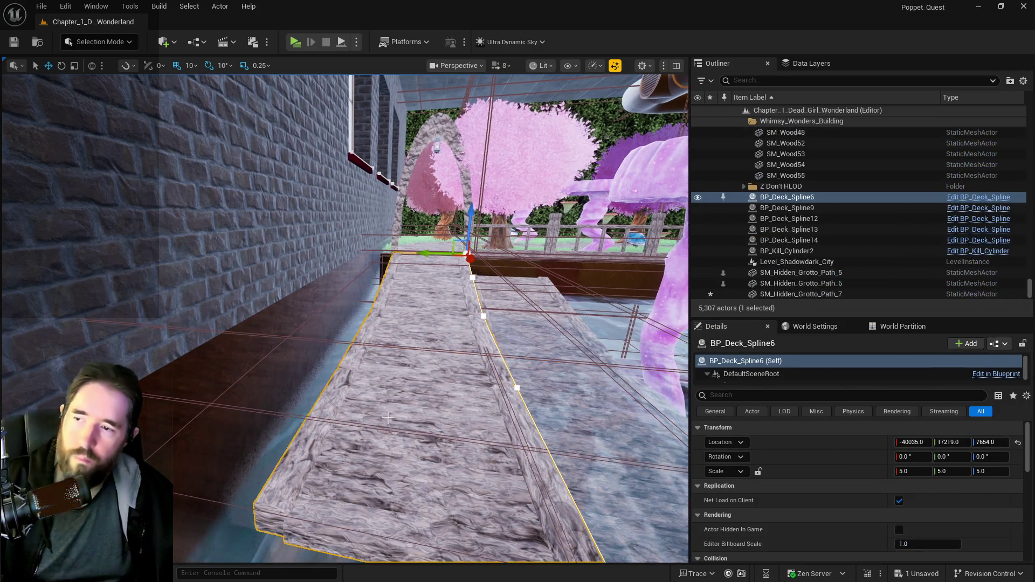
key("Delete")
- Paste the location onto SM_Hidden_Grotto_Path_7, then undo it to keep its original position
left_click(491, 287)
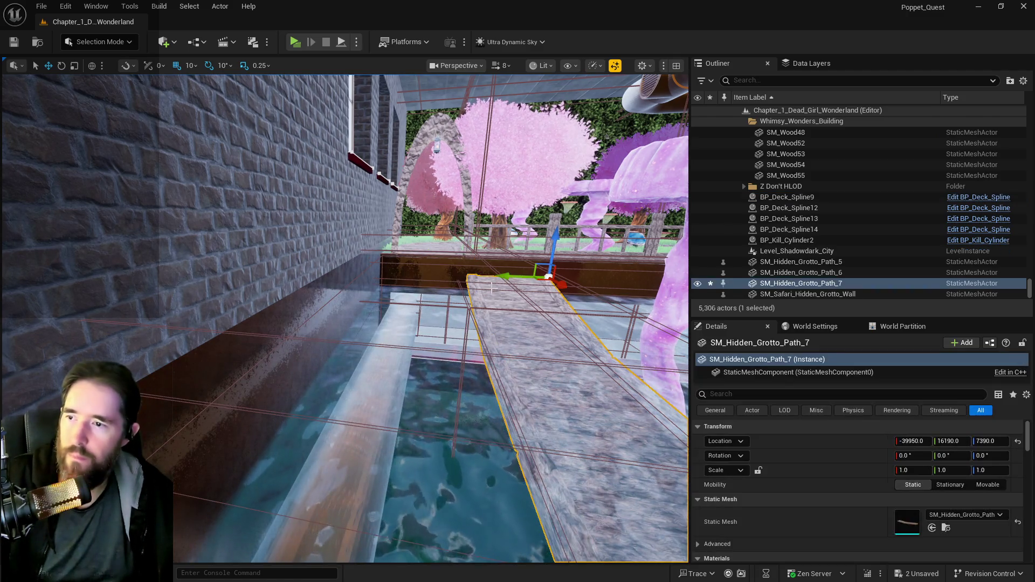
right_click(836, 441)
left_click(857, 470)
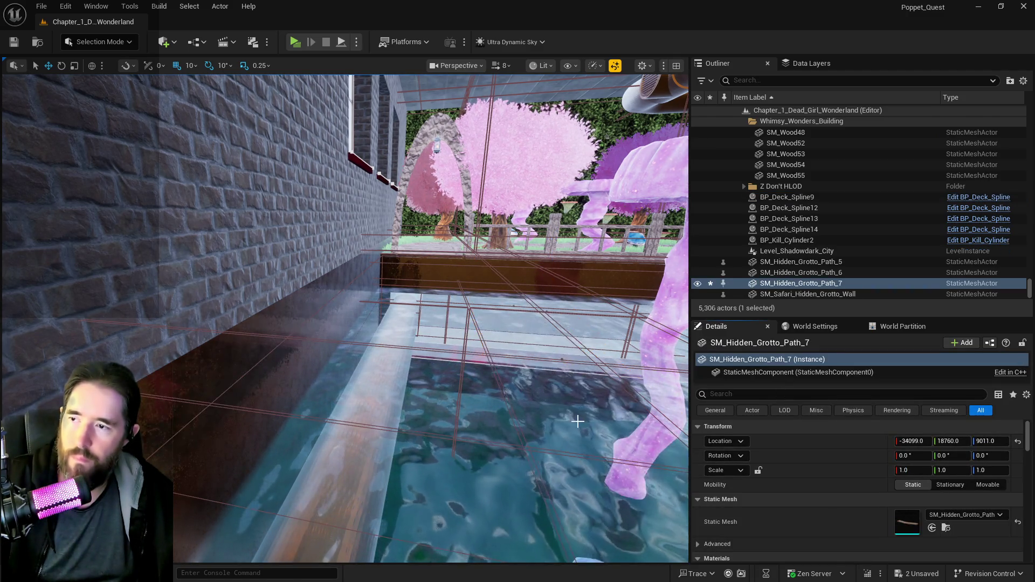
key("f")
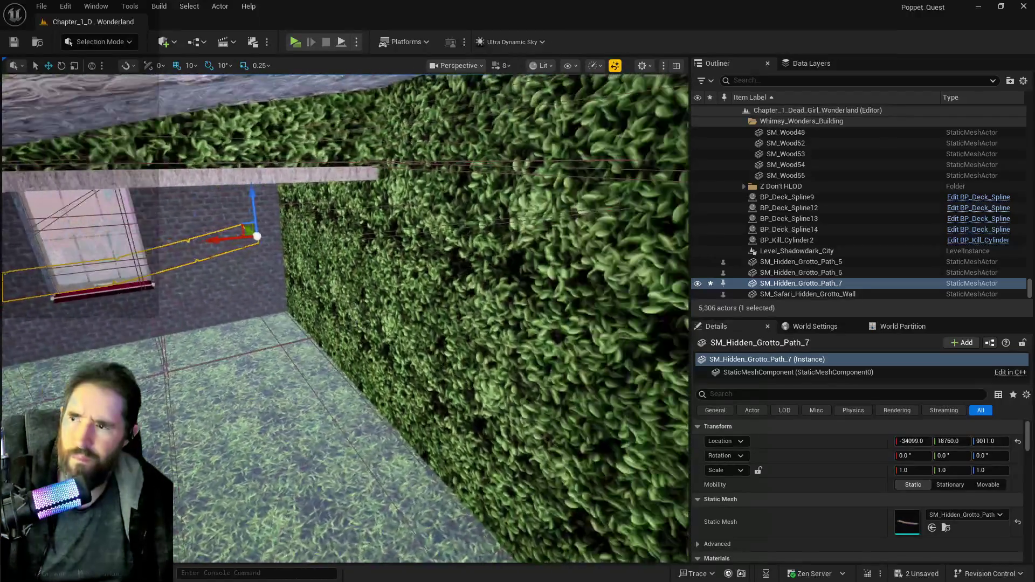
key("ctrl+z")
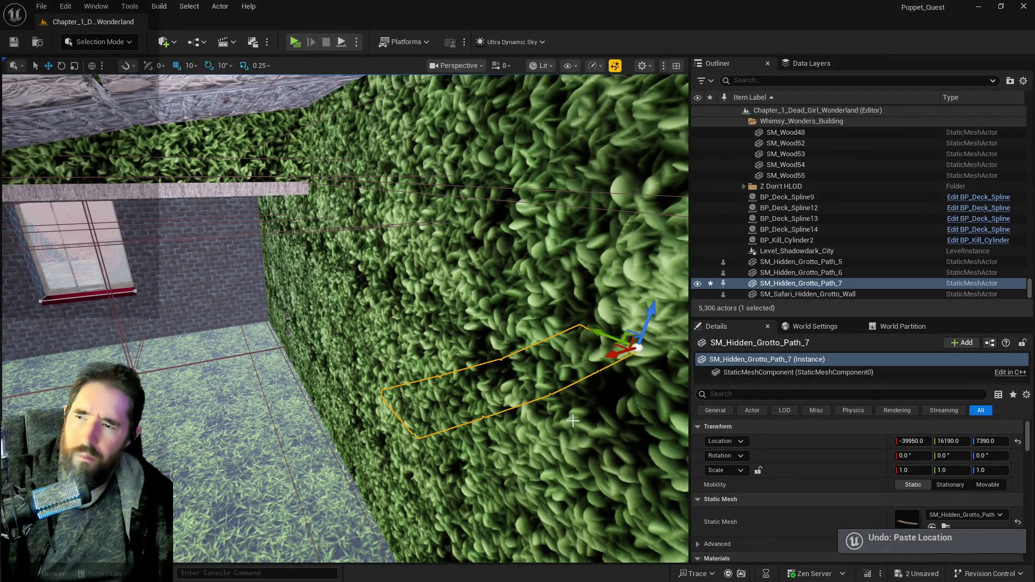
key("f")
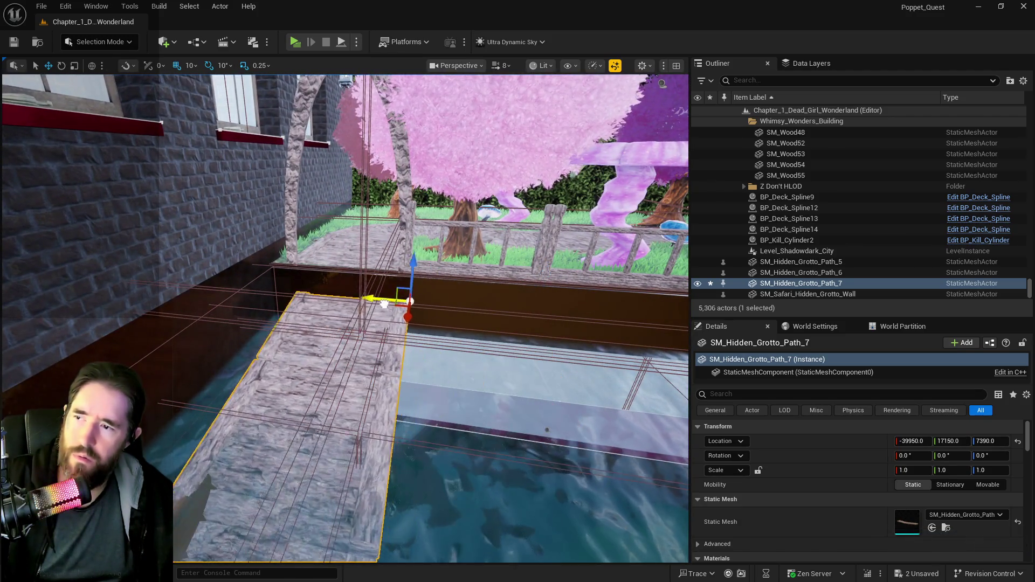
- Inspect the merged path mesh and the large pink tree up close
left_click(366, 299)
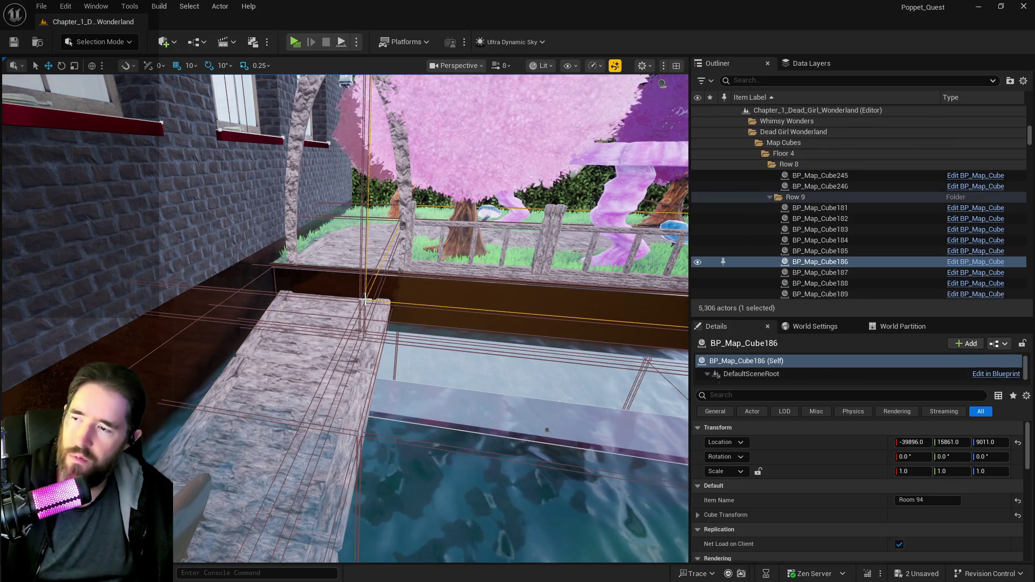
left_click(321, 311)
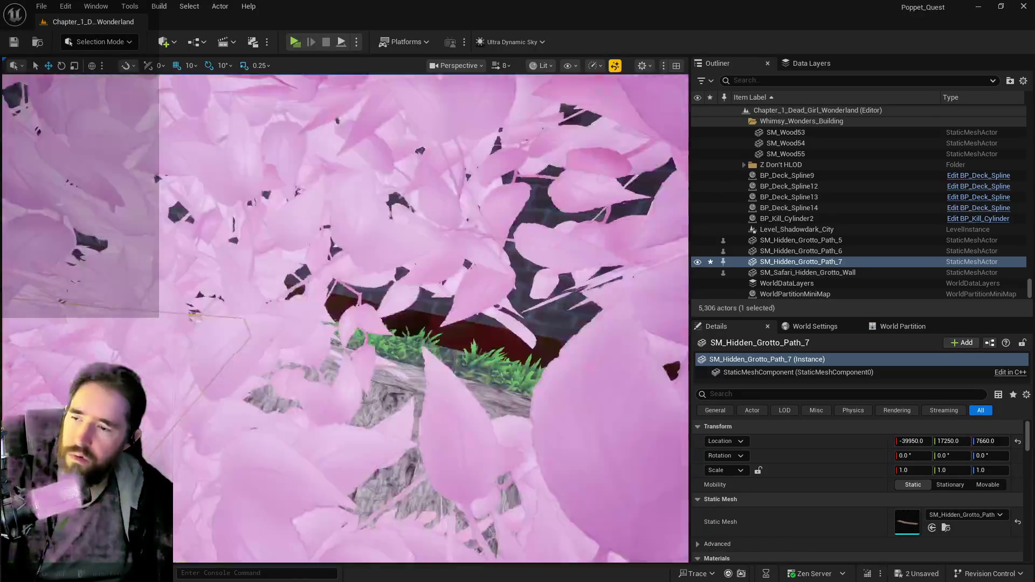
key("f")
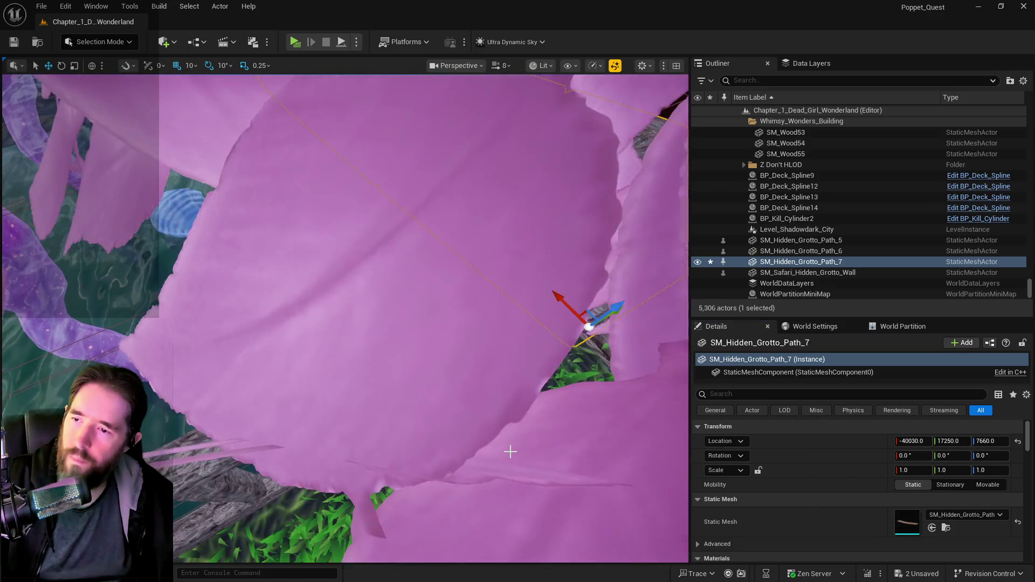
left_click(510, 452)
key("f")
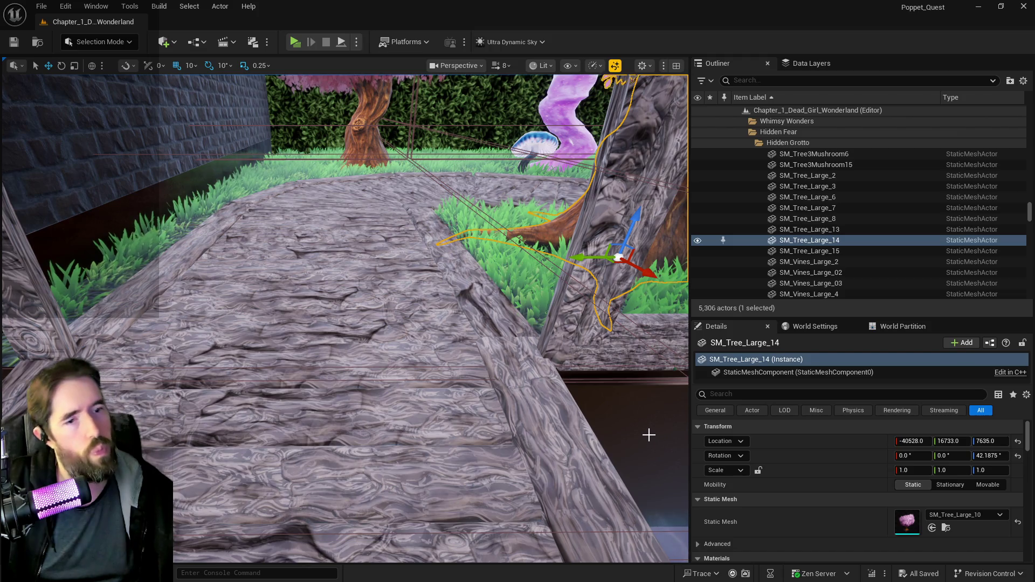
left_click_drag(671, 499, 620, 499)
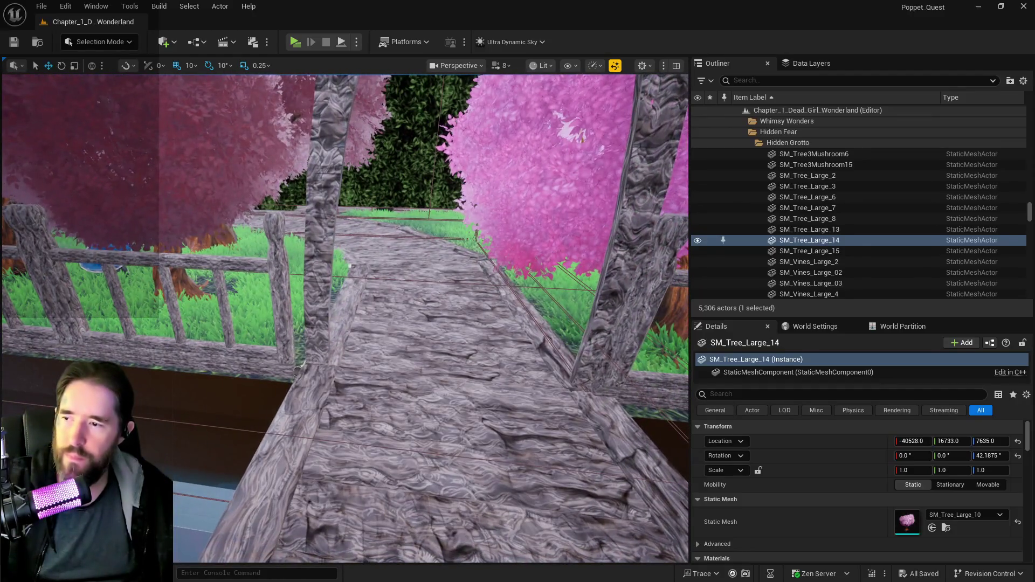
- Shift BP_Deck_Spline24 slightly along Y and nudge its lower-right corner point into line
left_click(299, 367)
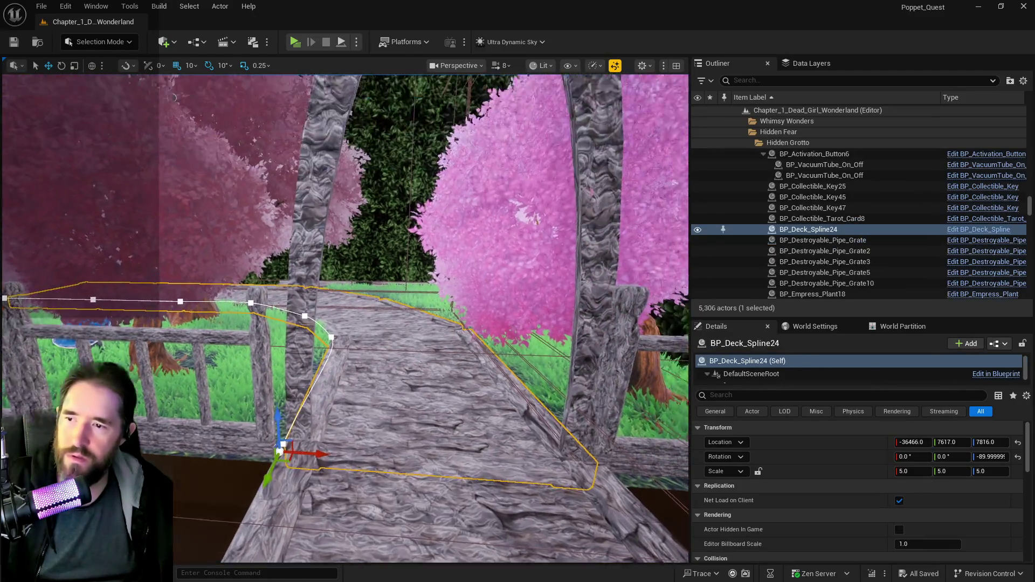
key("f")
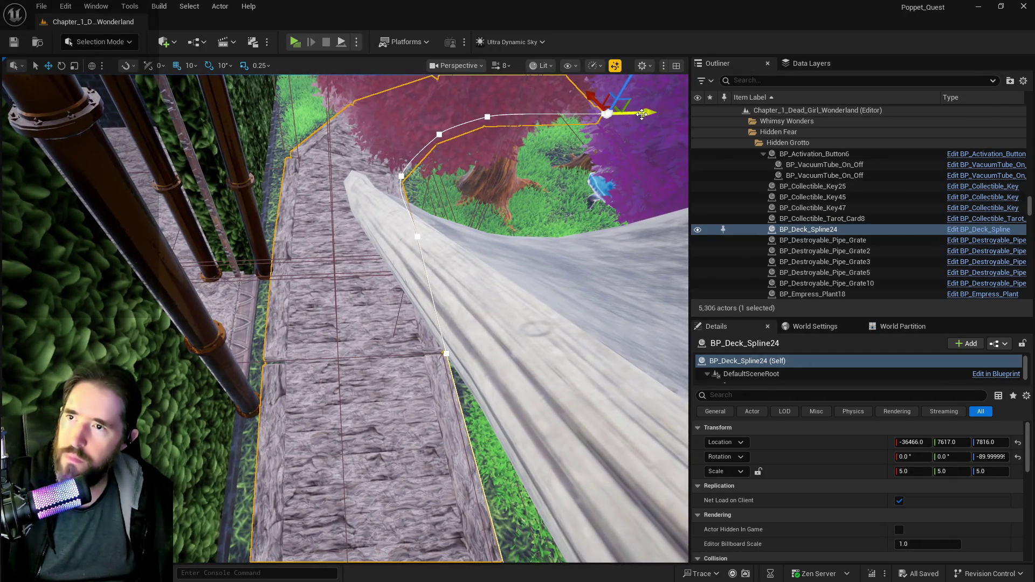
left_click_drag(641, 113, 636, 114)
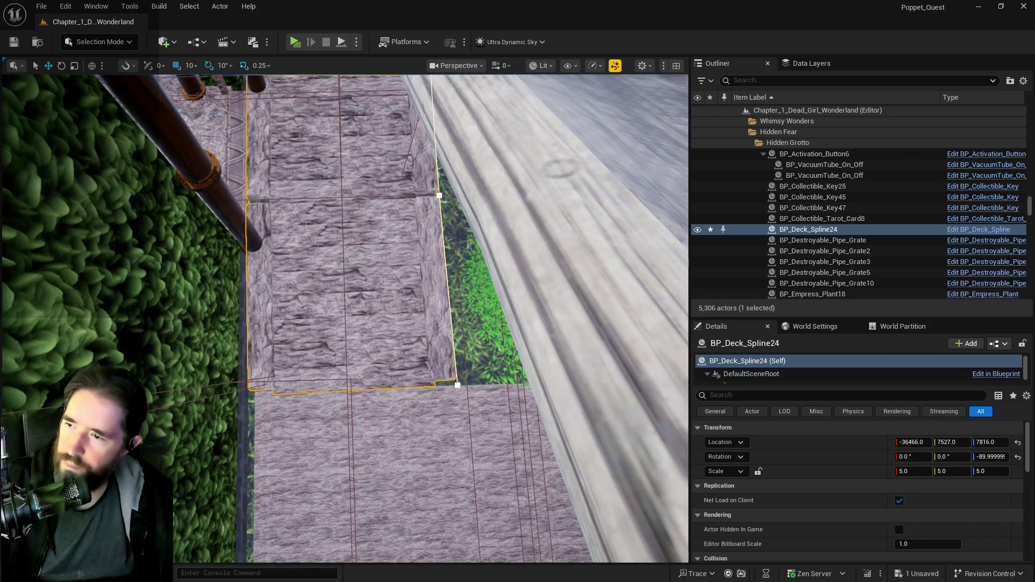
left_click(457, 384)
left_click_drag(469, 386, 490, 388)
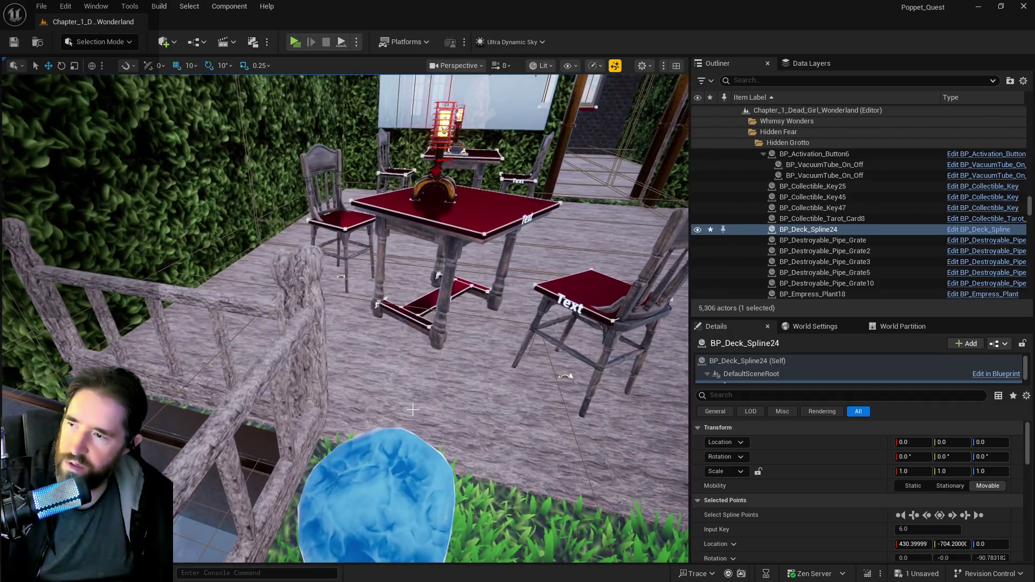
- Move BP_Deck_Spline24's lower corner spline point to meet the neighbouring deck's edge
left_click(341, 276)
mouse_move(564, 376)
left_mouse_down()
mouse_move(467, 238)
mouse_move(511, 224)
mouse_move(469, 232)
mouse_move(437, 296)
left_mouse_up()
left_click(437, 297)
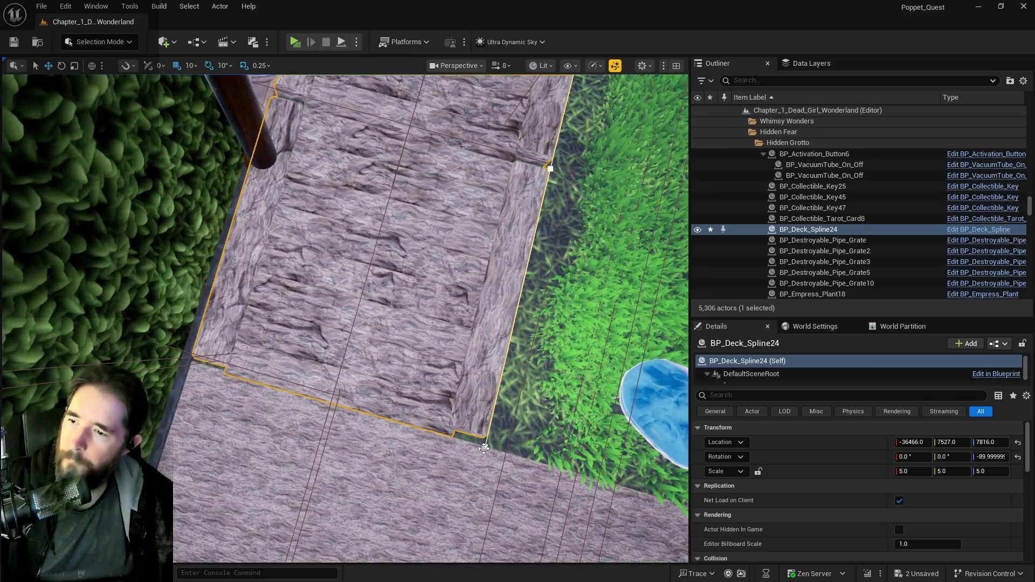
left_click(493, 442)
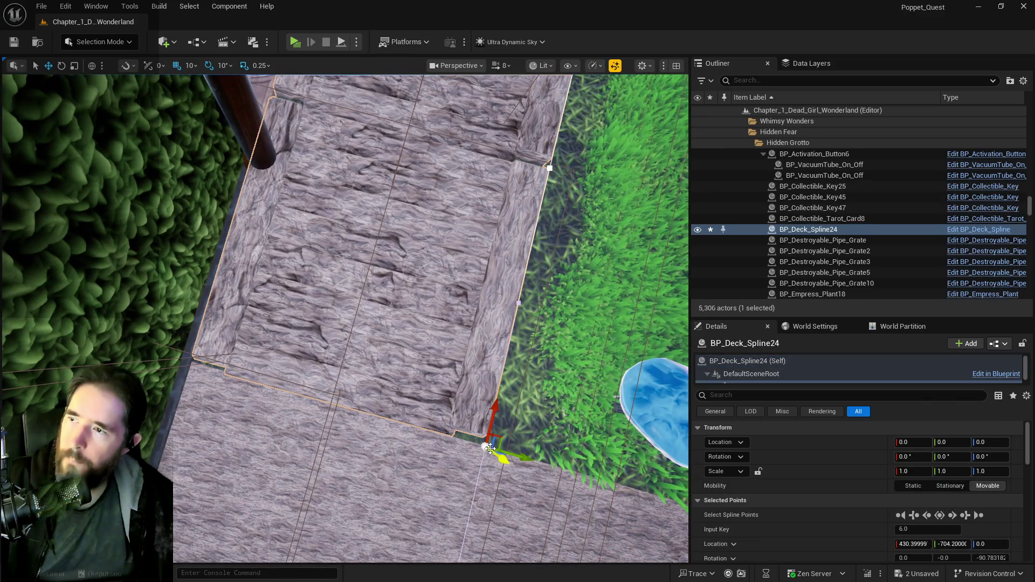
left_click_drag(521, 458, 513, 456)
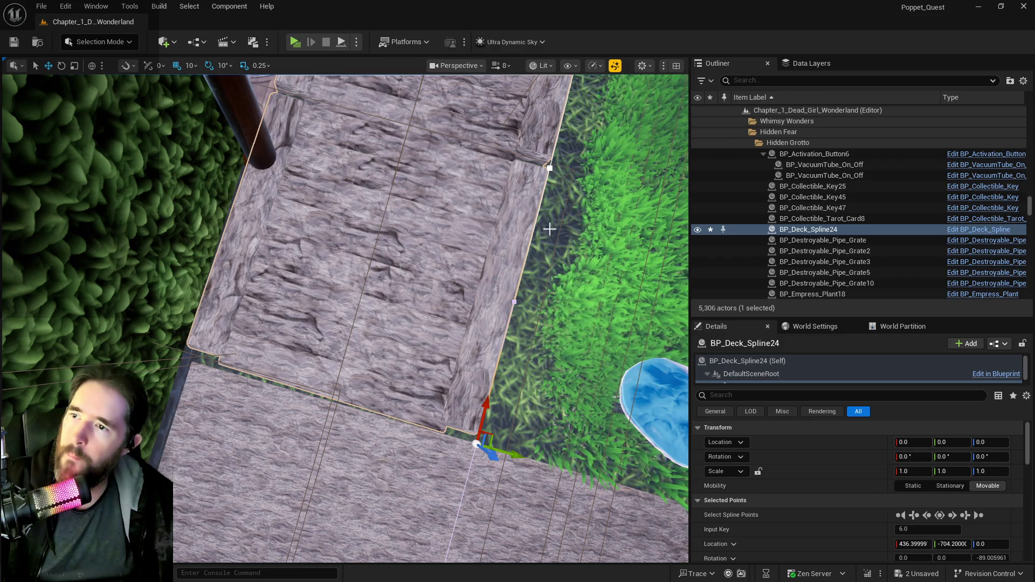
left_click(548, 167)
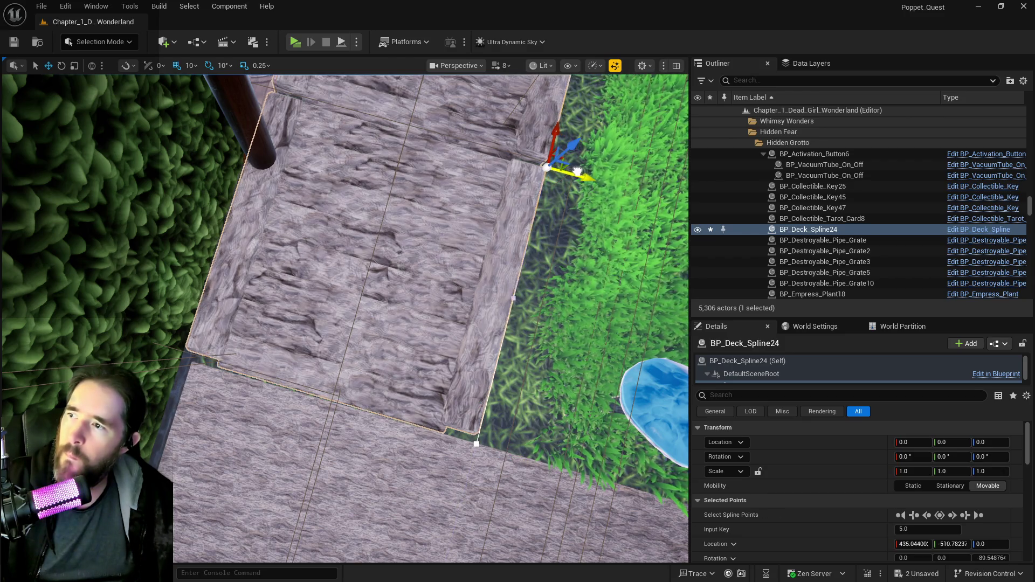
left_click(478, 439)
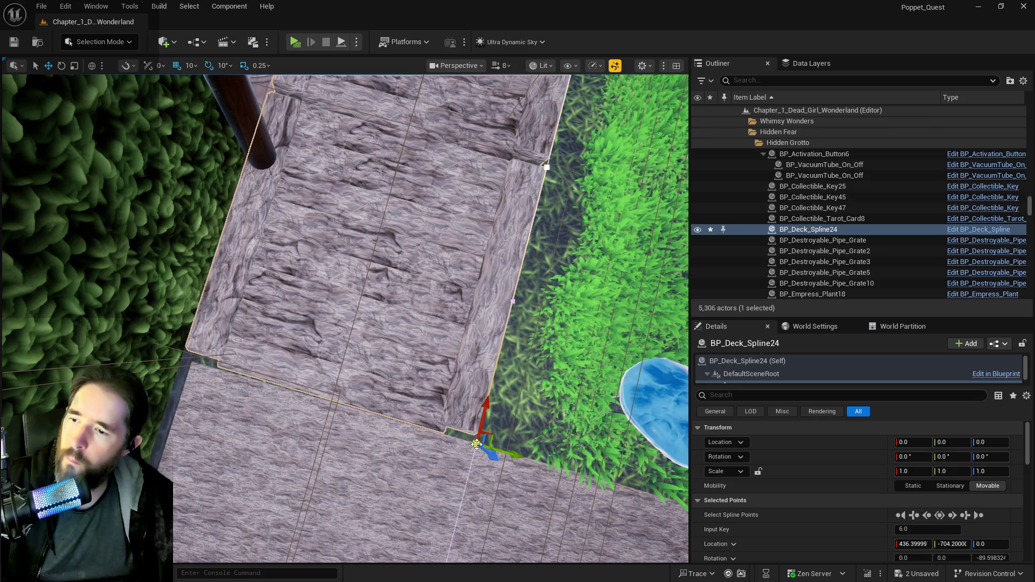
mouse_move(511, 456)
left_mouse_down()
mouse_move(431, 259)
mouse_move(421, 306)
left_mouse_up()
- Shift the walkway's end spline point slightly to close the gap with the deck
left_click(373, 292)
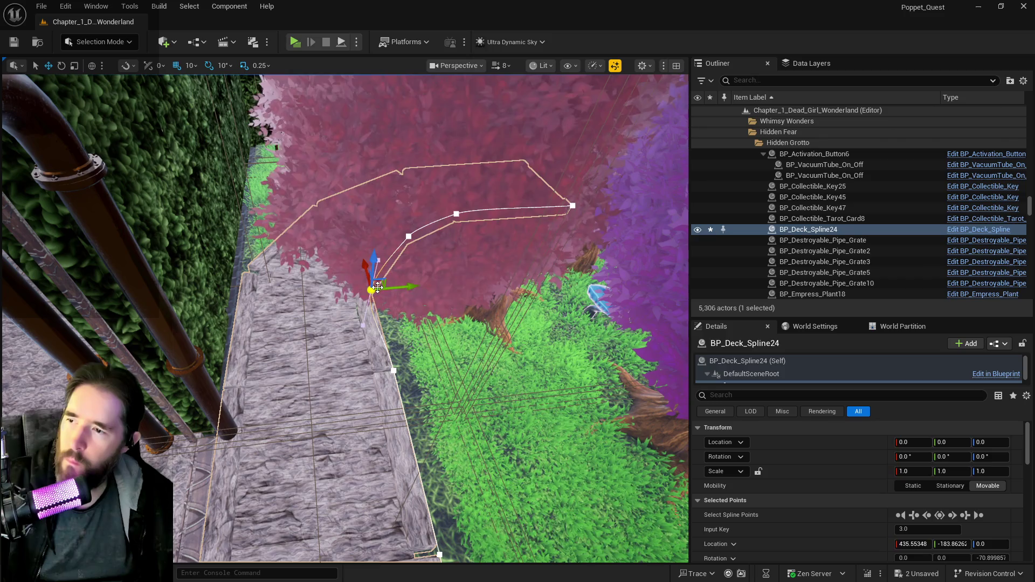
left_click(383, 289)
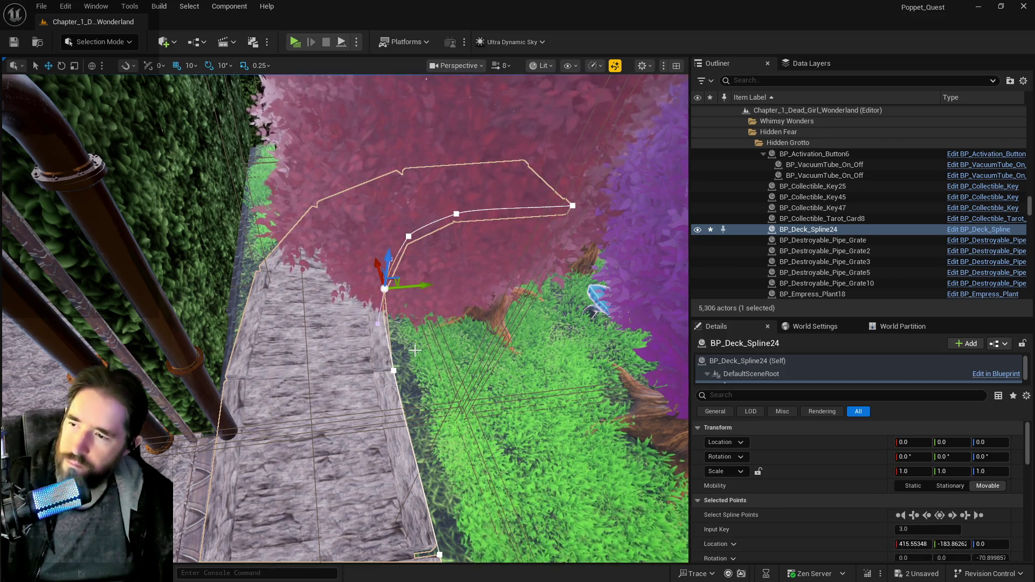
left_click_drag(383, 288, 301, 113)
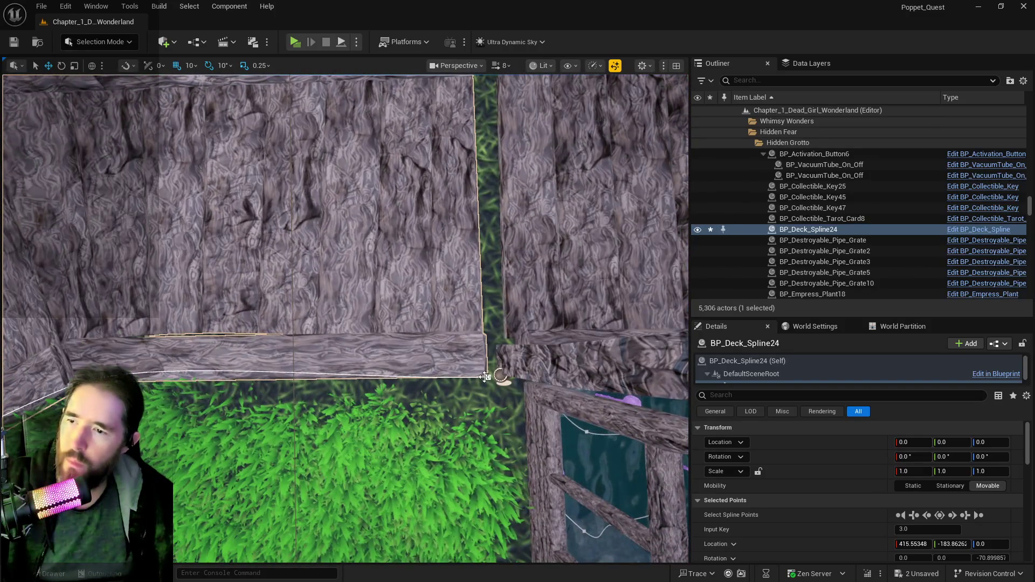
left_click(484, 376)
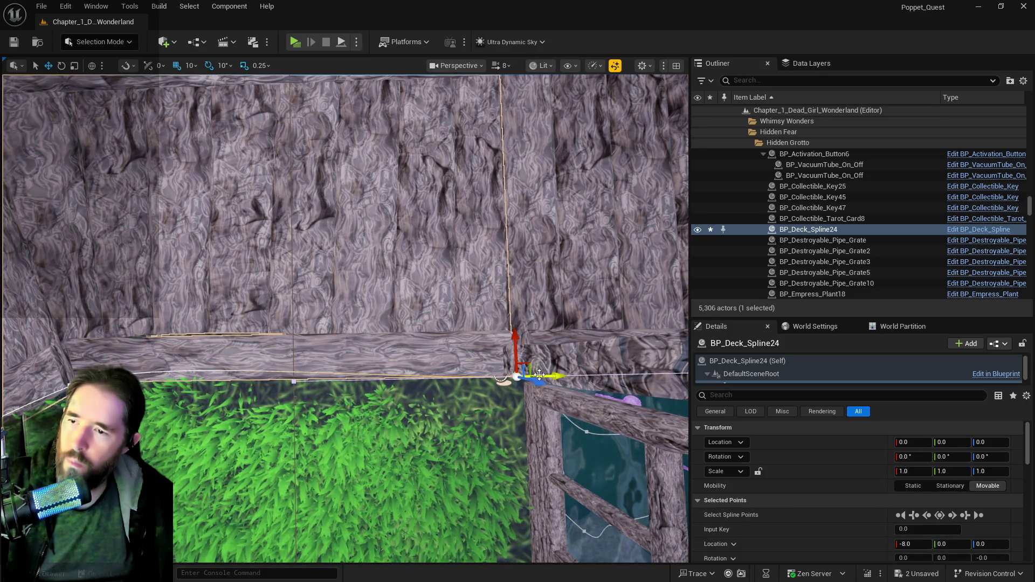
left_click_drag(510, 343, 512, 345)
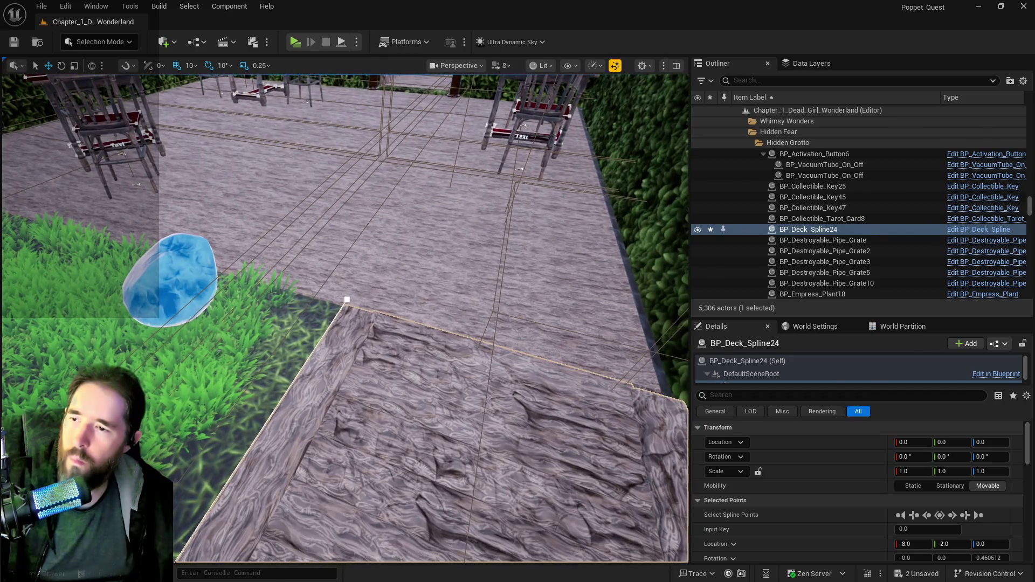
- Shift SM_Hidden_Grotto_Deck_2 slightly along Y and set its Y scale to 1.01
left_click(520, 306)
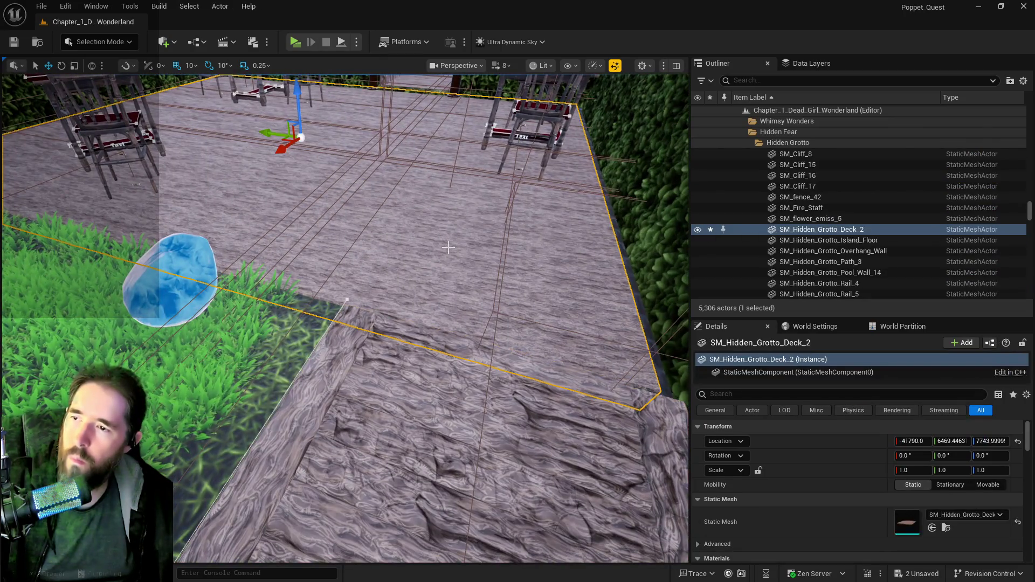
scroll(234, 167, "down", 2)
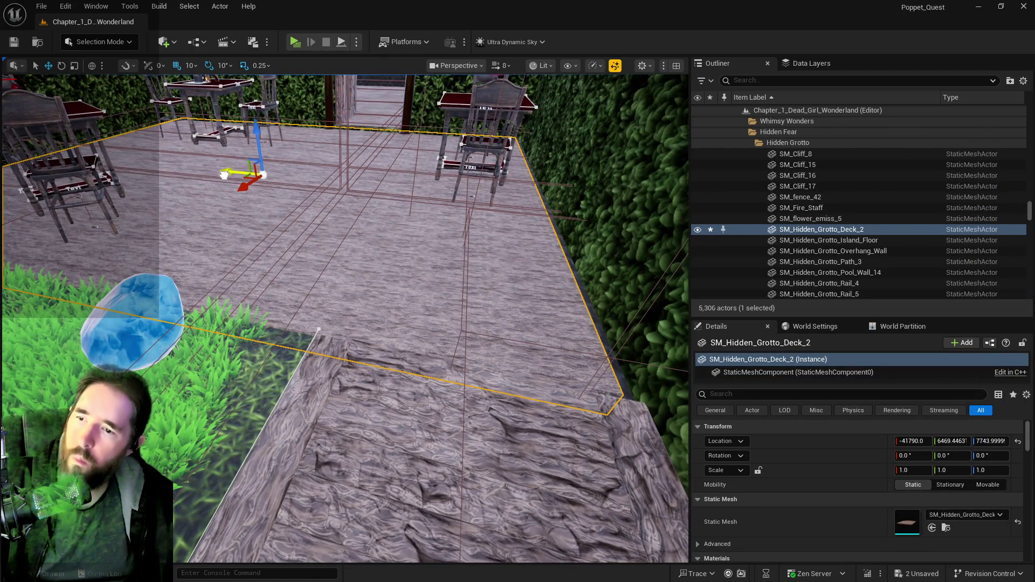
left_click_drag(224, 174, 229, 174)
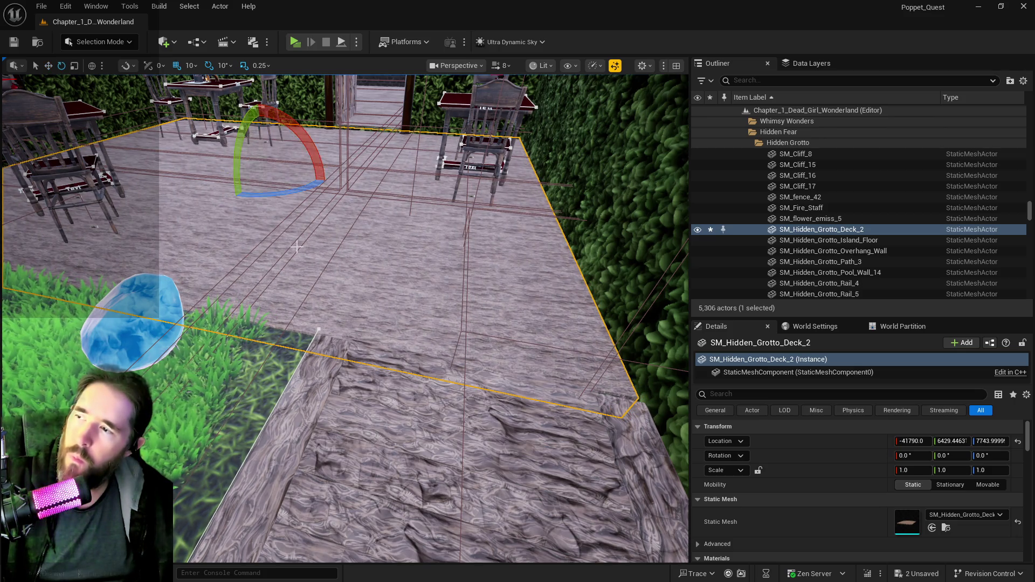
left_click(958, 471)
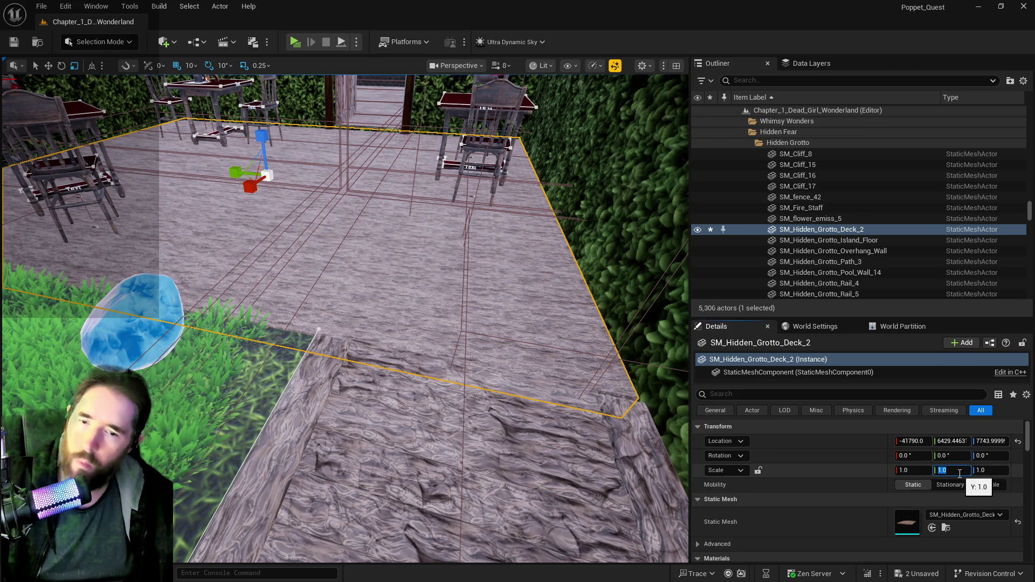
type("1.0")
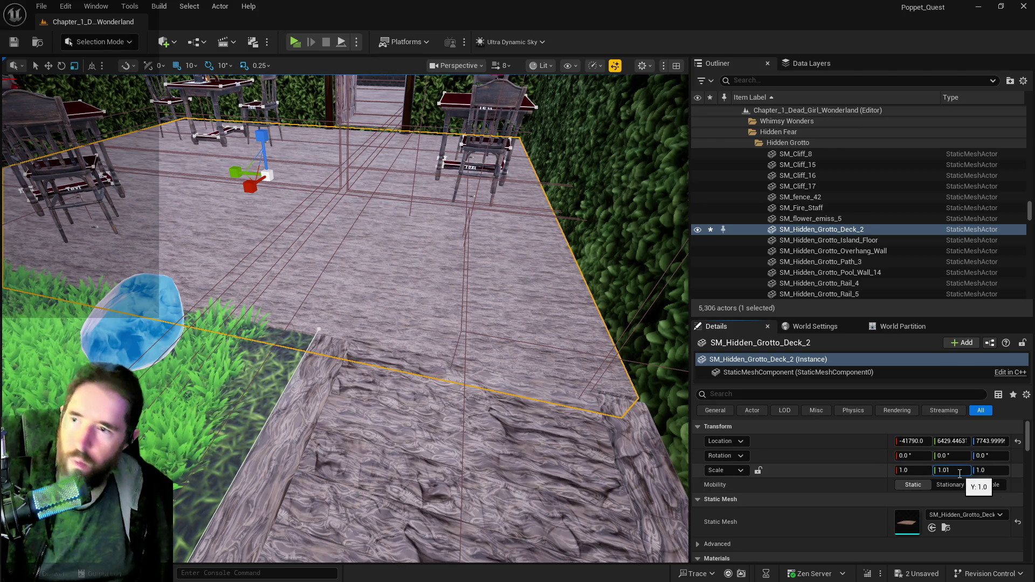
type("1")
key("Return")
- Undo the deck's stray trial moves, leaving it at X -41790
mouse_move(345, 318)
left_mouse_down()
mouse_move(270, 334)
mouse_move(270, 372)
mouse_move(510, 276)
left_mouse_up()
key("w")
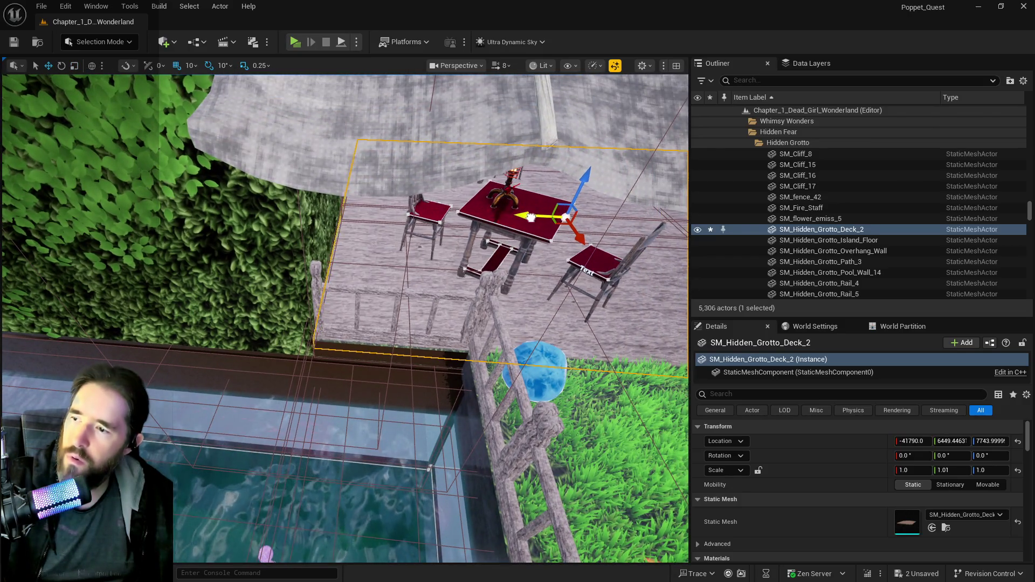
left_click_drag(531, 218, 429, 211)
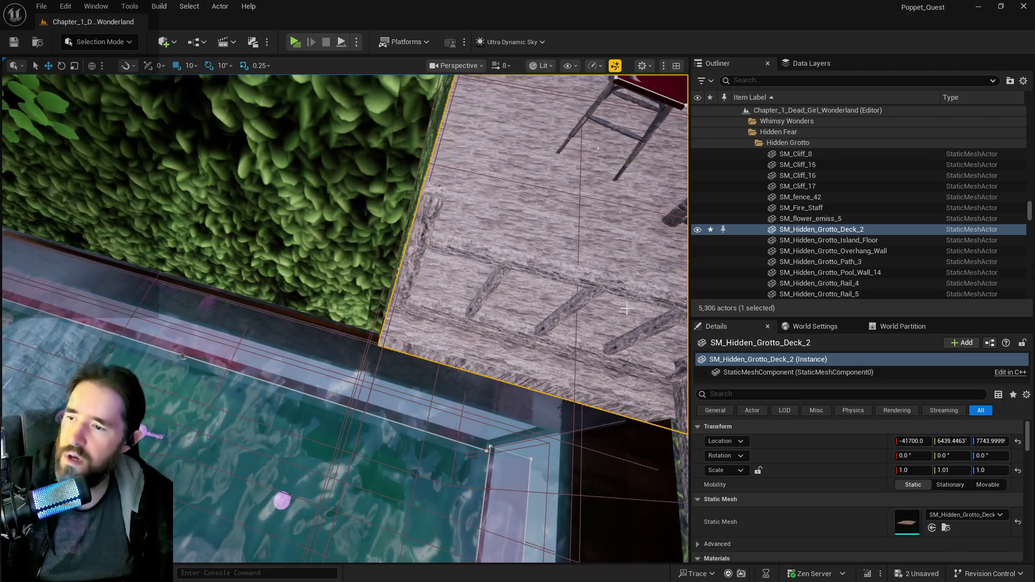
key("ctrl+z")
key("ctrl+z")
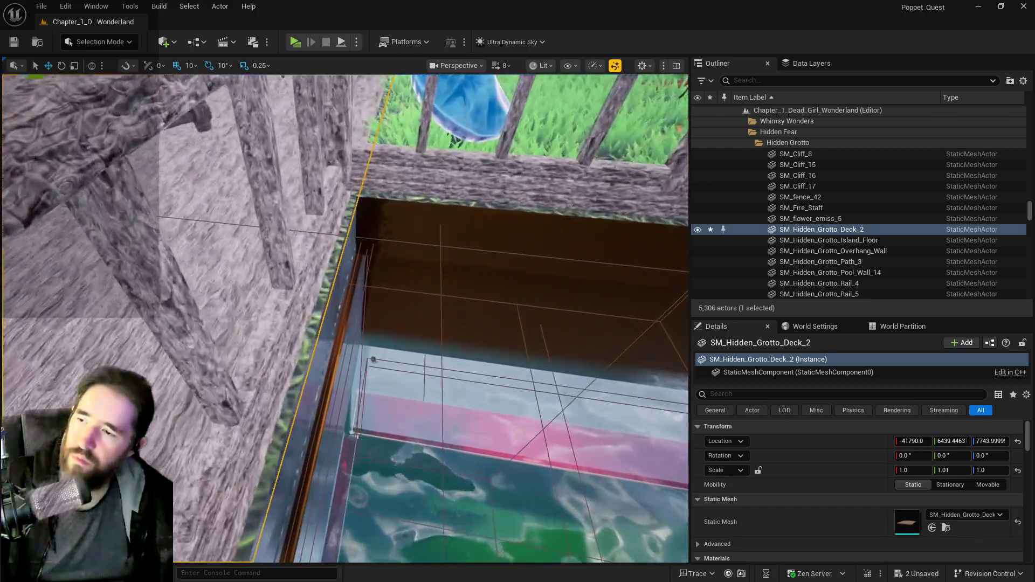
scroll(501, 347, "down", 5)
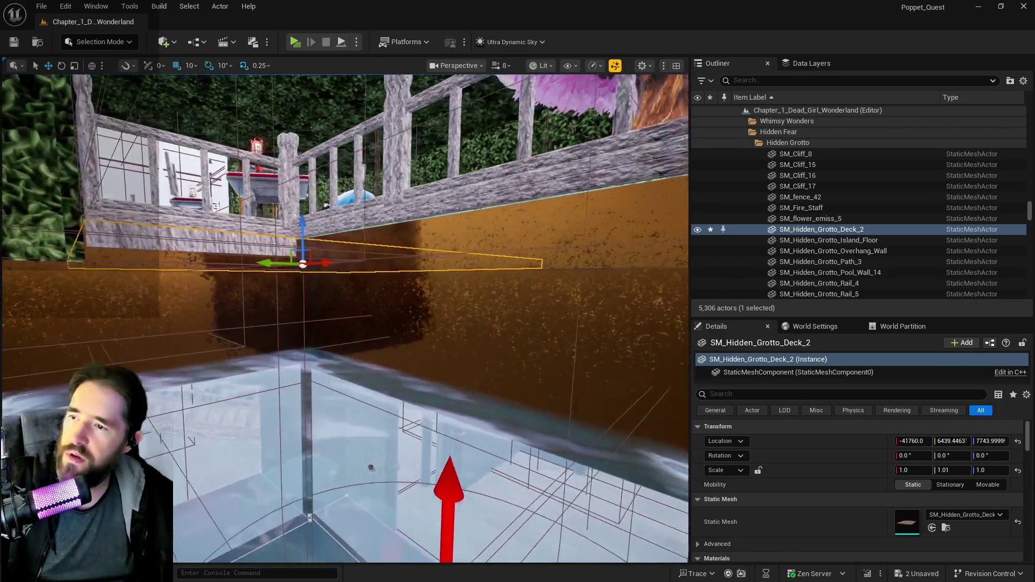
key("ctrl+z")
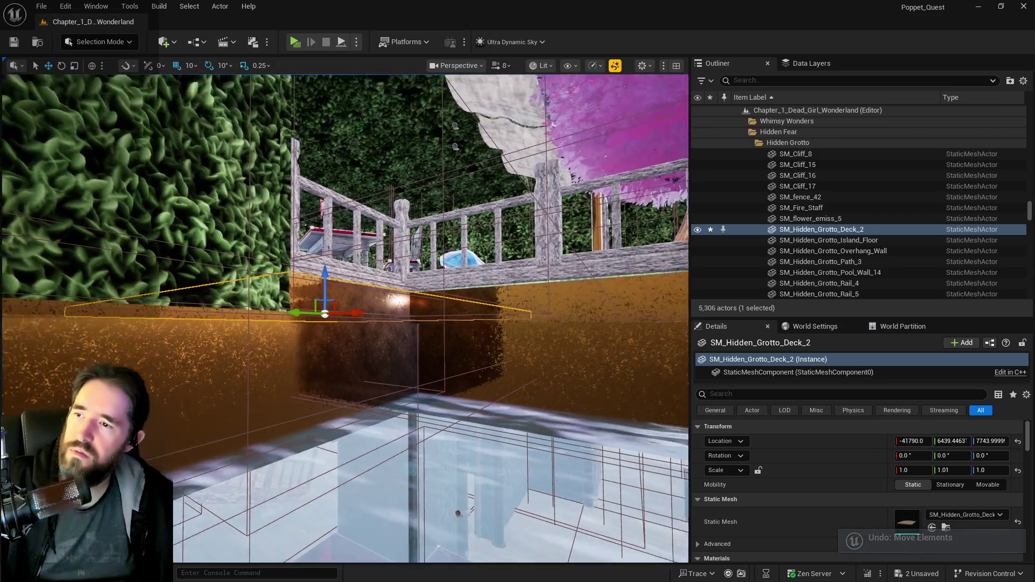
scroll(345, 318, "up", 3)
mouse_move(345, 318)
left_mouse_down()
mouse_move(329, 302)
mouse_move(350, 291)
mouse_move(324, 307)
left_mouse_up()
left_click_drag(564, 375, 564, 374)
- Select BP_Deck_Spline24 and bring up Merge Actors listing its six SM_balcony_02 components
left_click(564, 375)
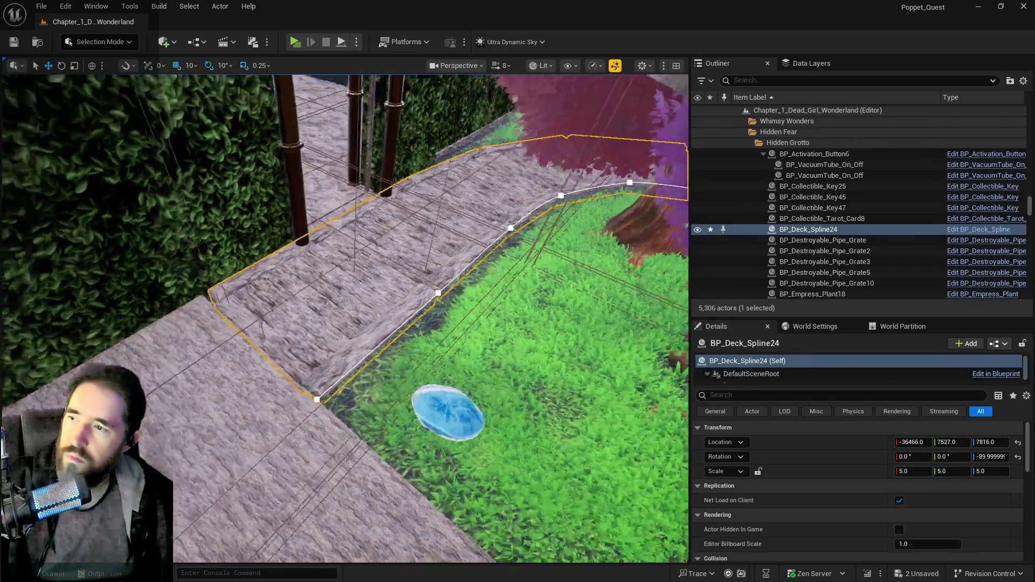
left_click_drag(515, 407, 514, 407)
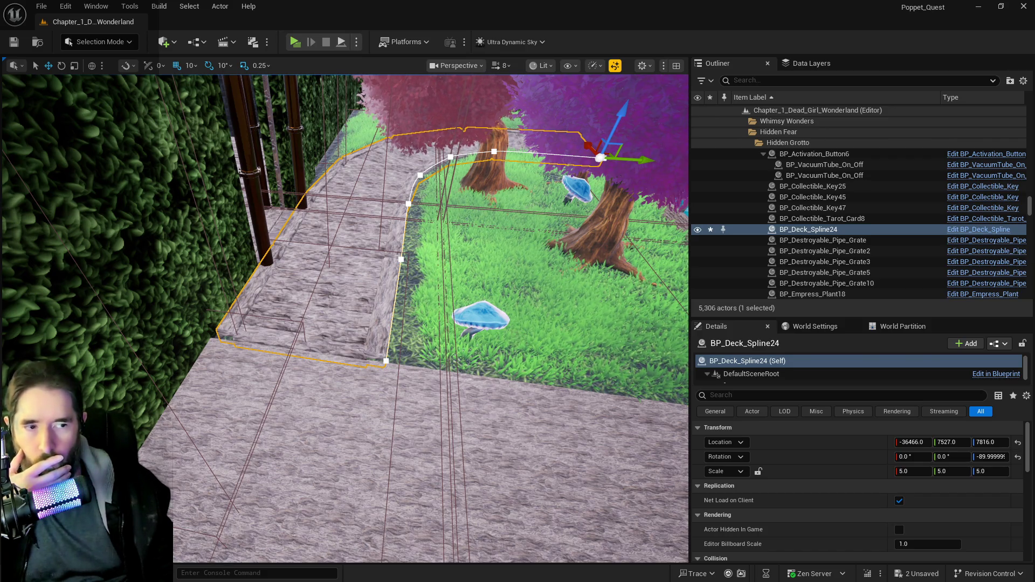
mouse_move(681, 258)
left_mouse_down()
mouse_move(620, 186)
mouse_move(622, 173)
left_mouse_up()
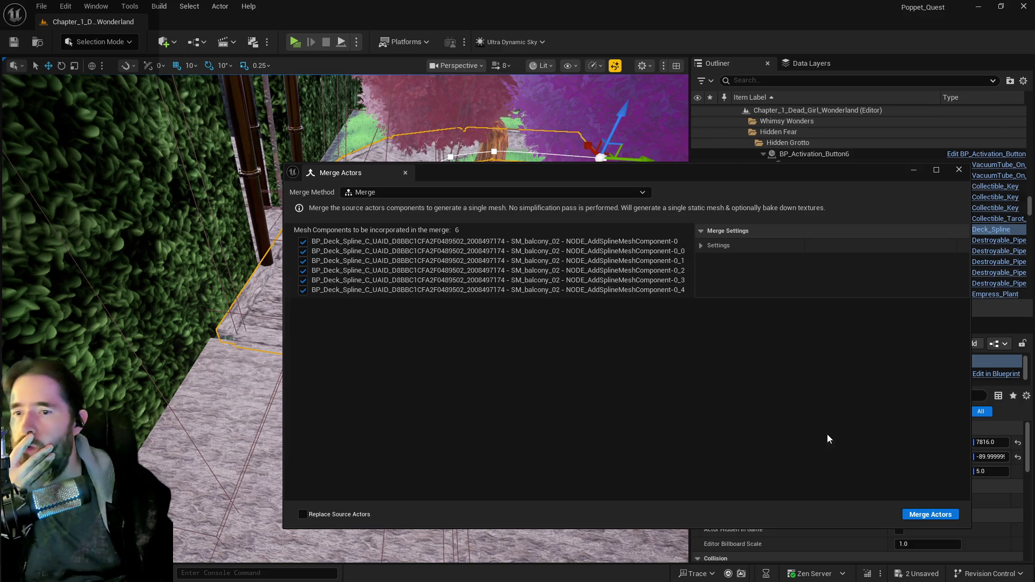
- Start merging the deck spline meshes, then cancel the Create Merged Actor save dialog
left_click(912, 514)
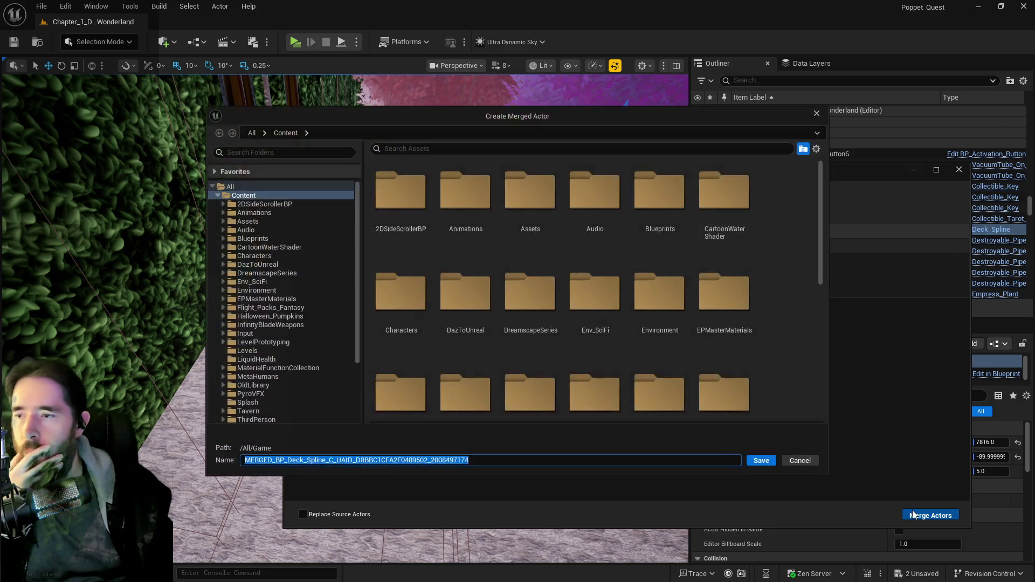
left_click(800, 461)
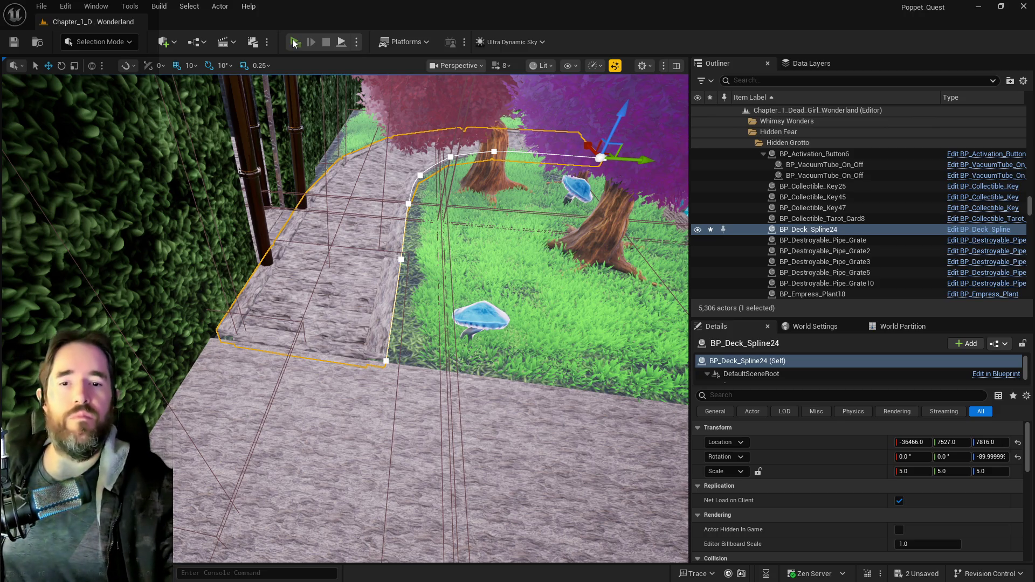
left_click(294, 43)
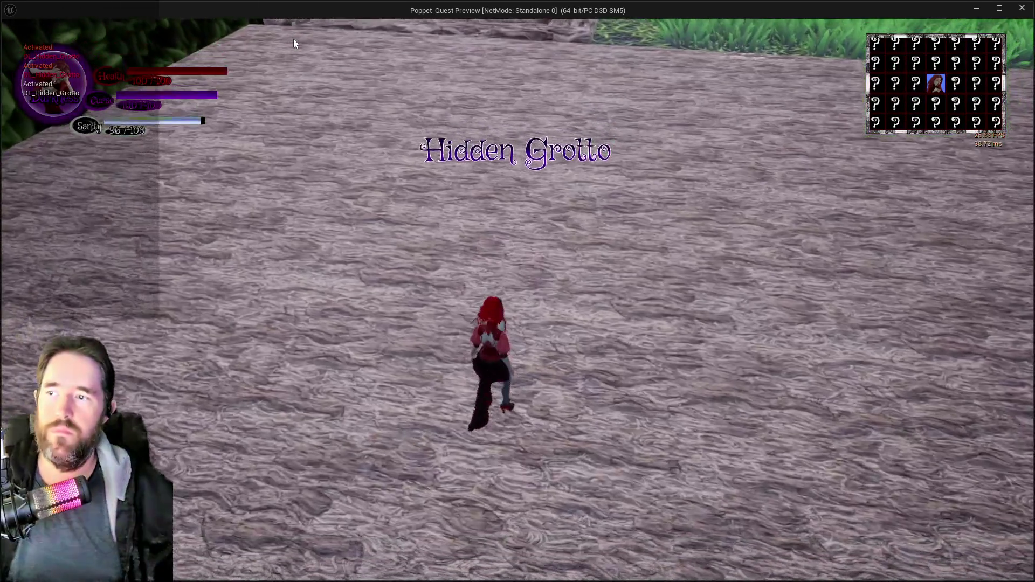
key("w")
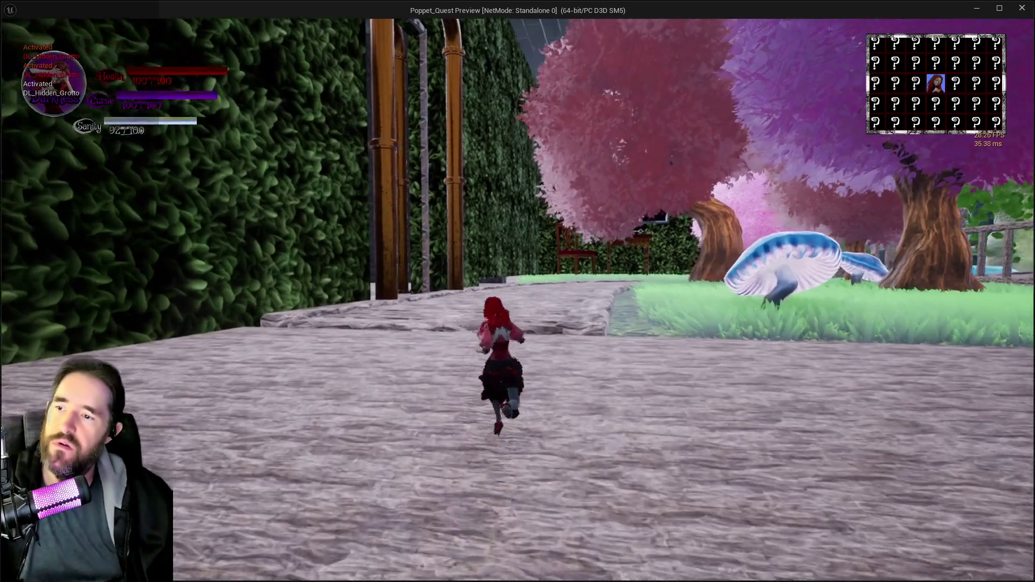
key("w")
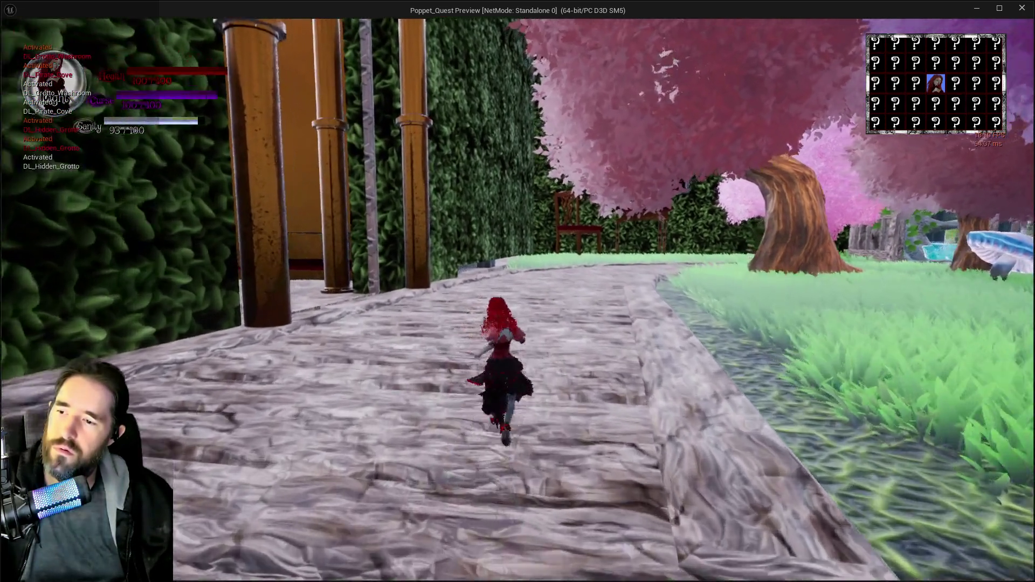
key("w")
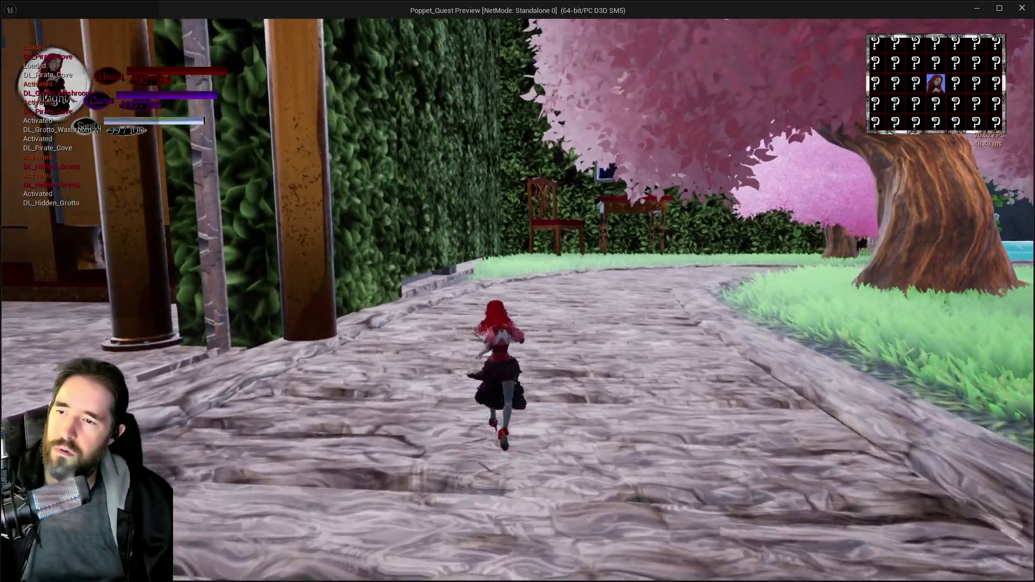
key("w")
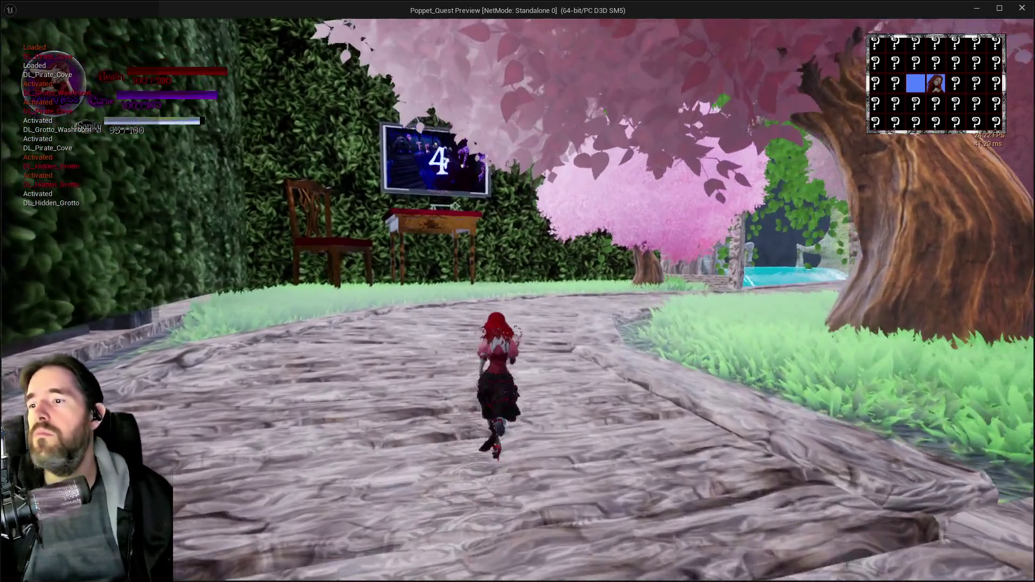
key("w")
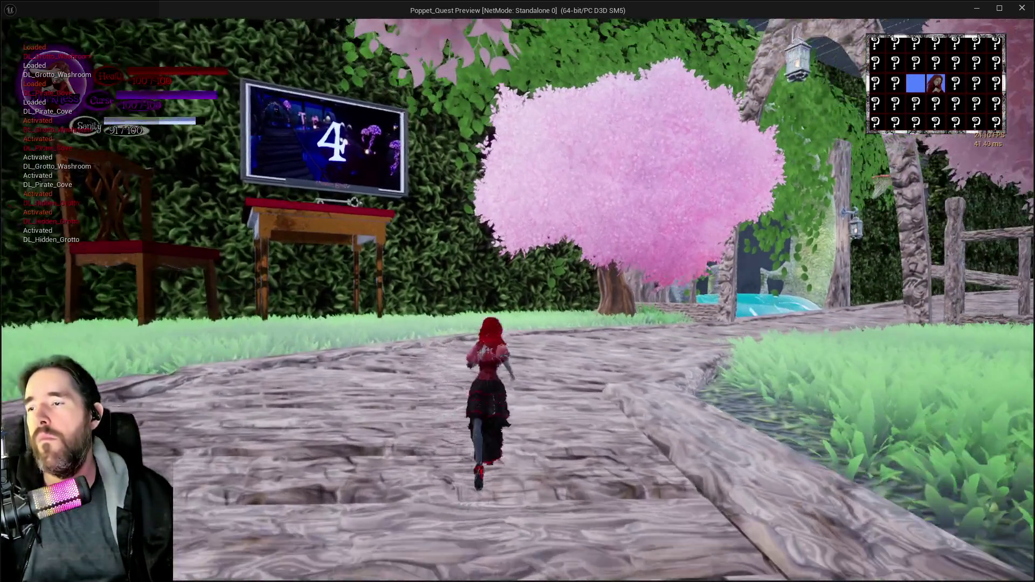
key("w")
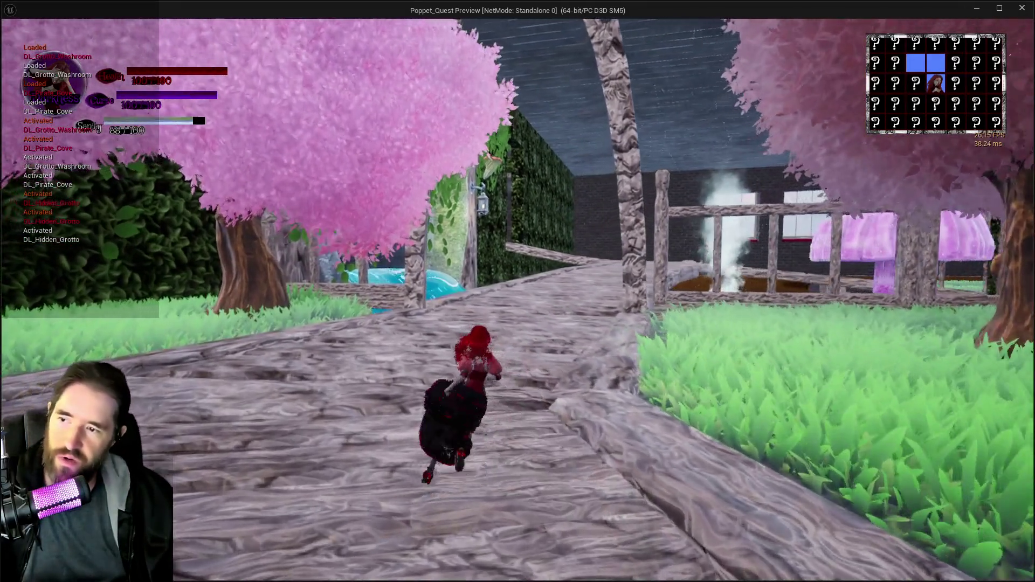
key("w")
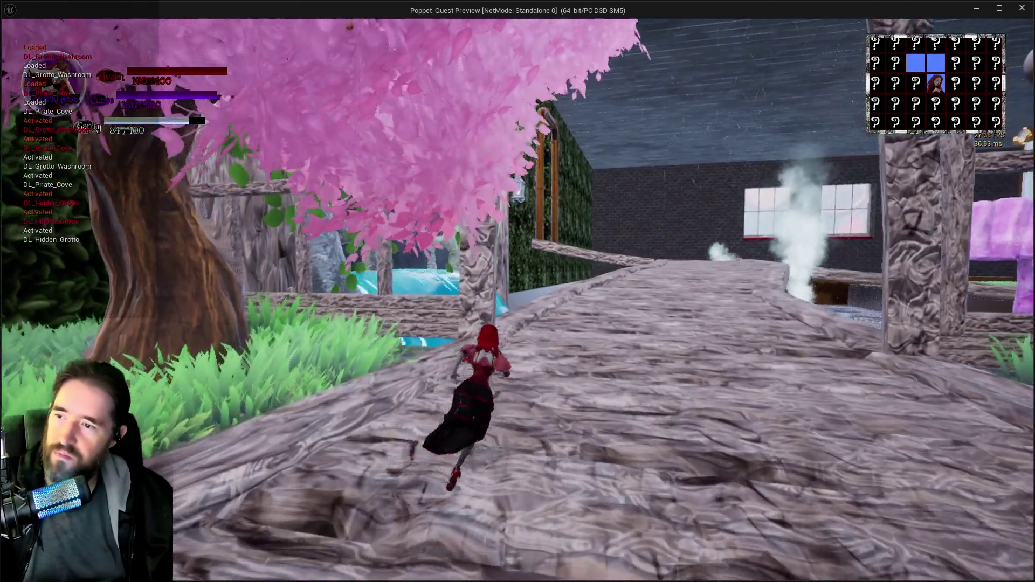
key("w")
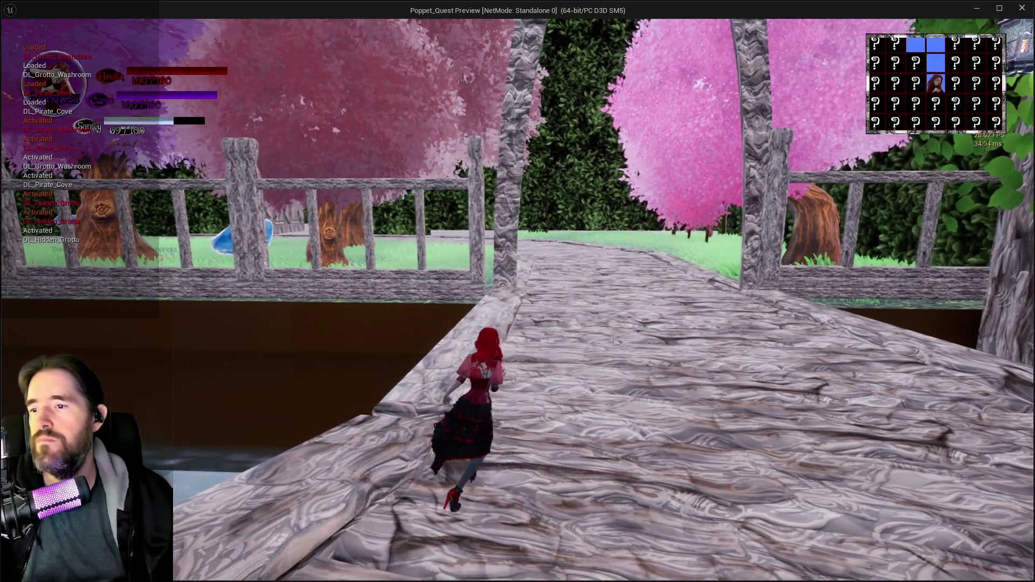
key("alt+Tab")
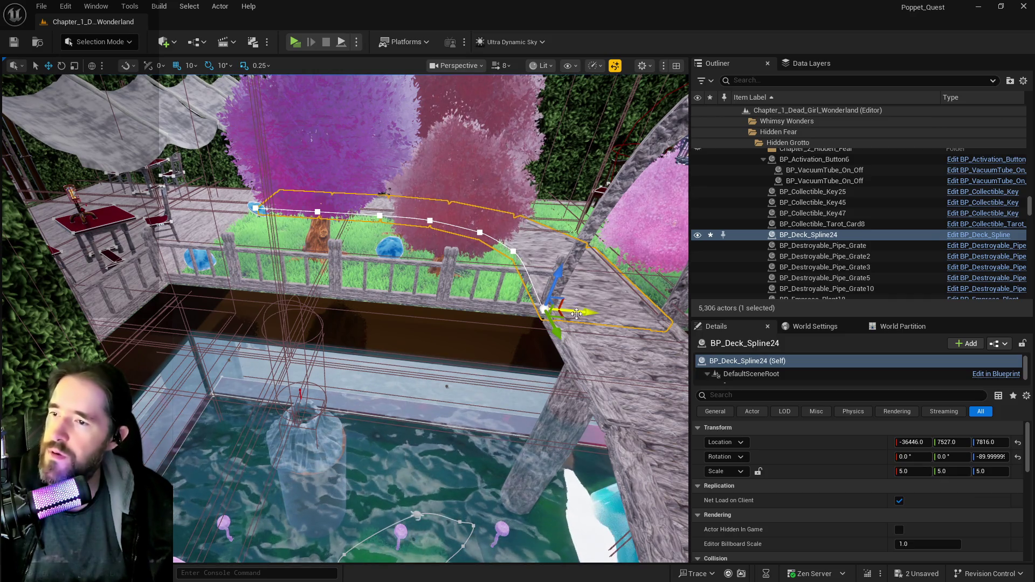
- Undo the last move and frame the fence piece by the bridge, orbiting to see it edge-on
key("ctrl+z")
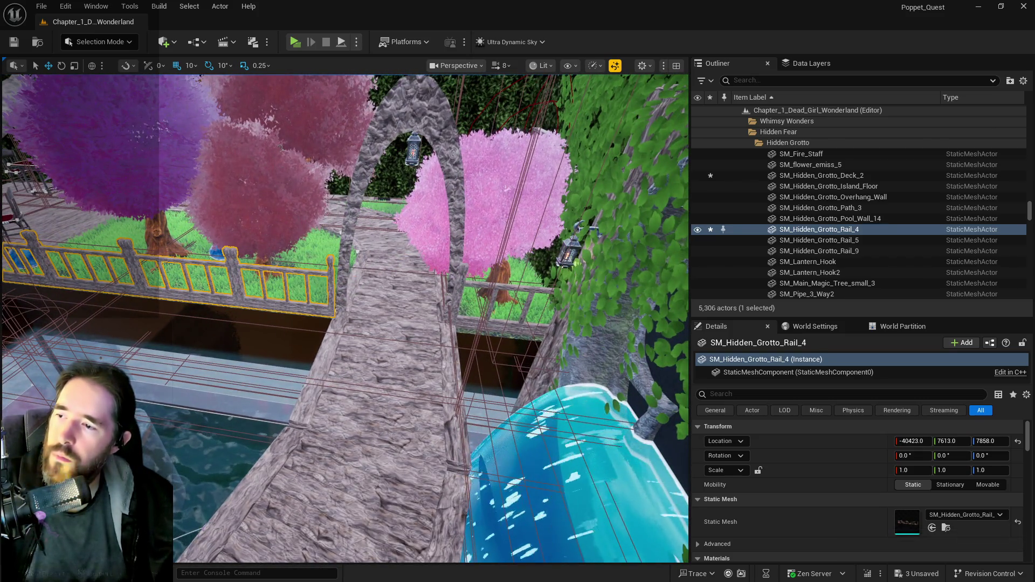
left_click(518, 313)
key("f")
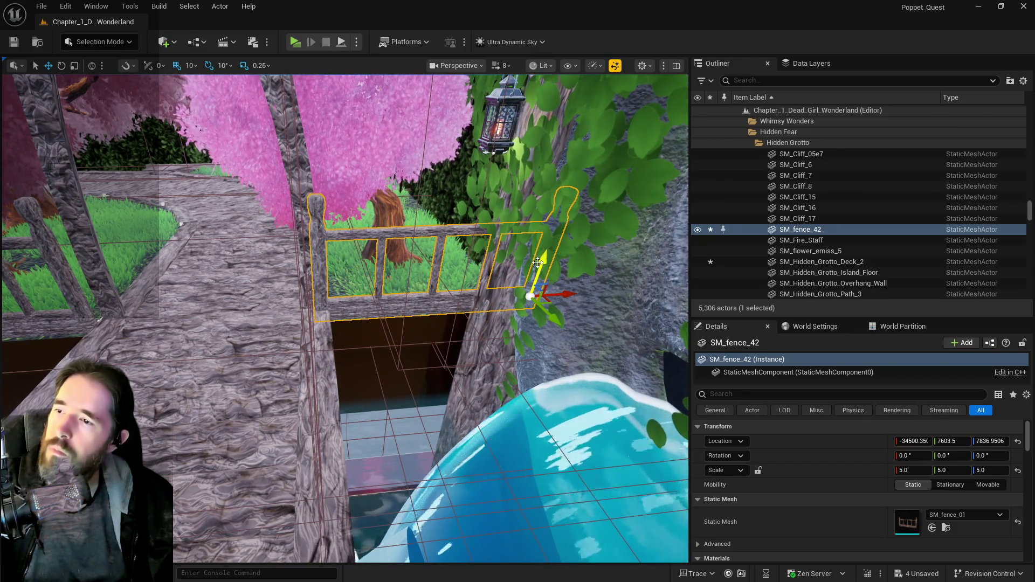
mouse_move(568, 295)
left_mouse_down()
mouse_move(432, 299)
mouse_move(469, 269)
mouse_move(458, 232)
mouse_move(458, 245)
left_mouse_up()
- Select the grotto wall, then reselect the BP_Deck_Spline24 curved deck
left_click(469, 269)
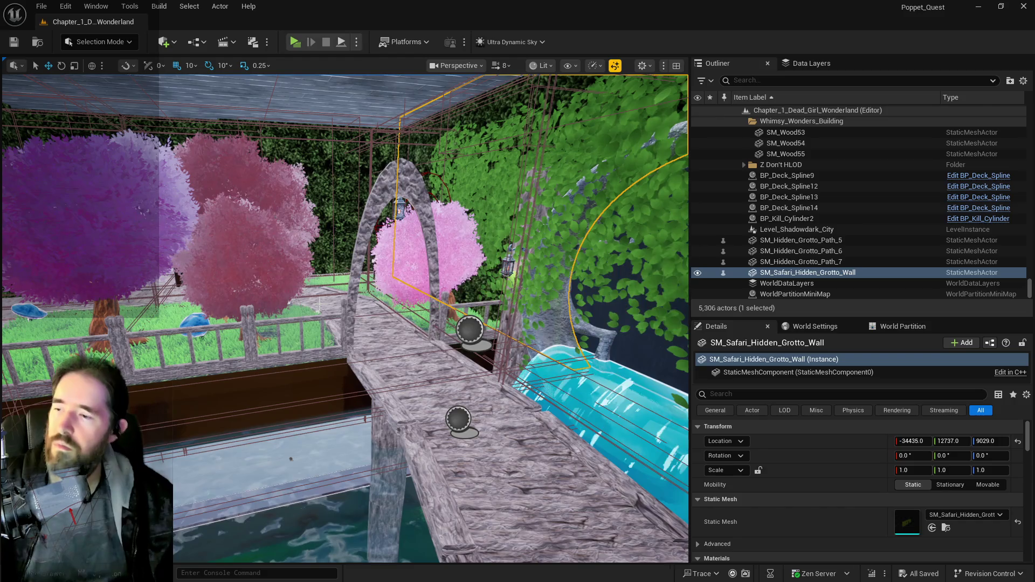
left_click(377, 334)
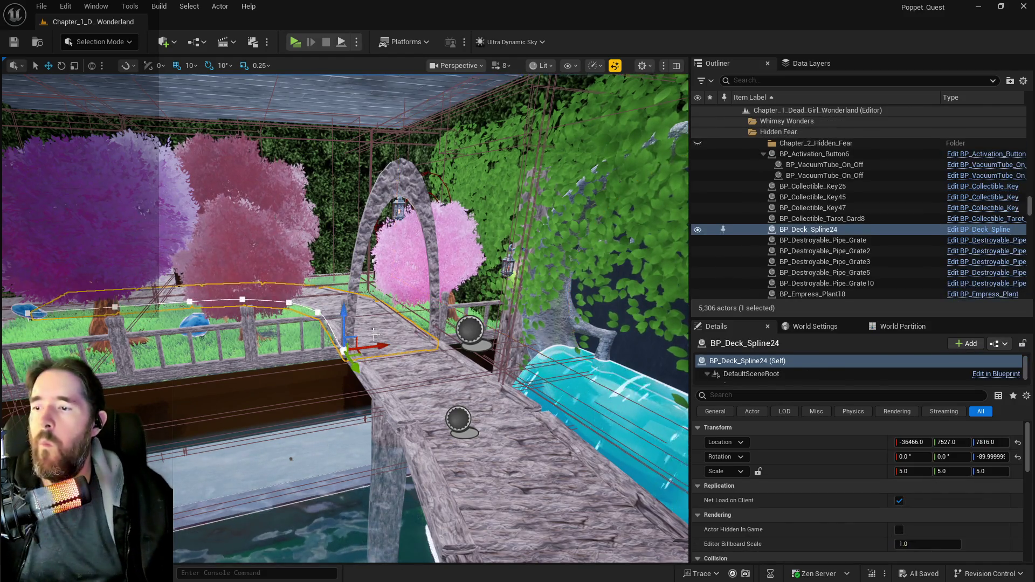
mouse_move(377, 335)
left_mouse_down()
mouse_move(364, 302)
mouse_move(388, 322)
left_mouse_up()
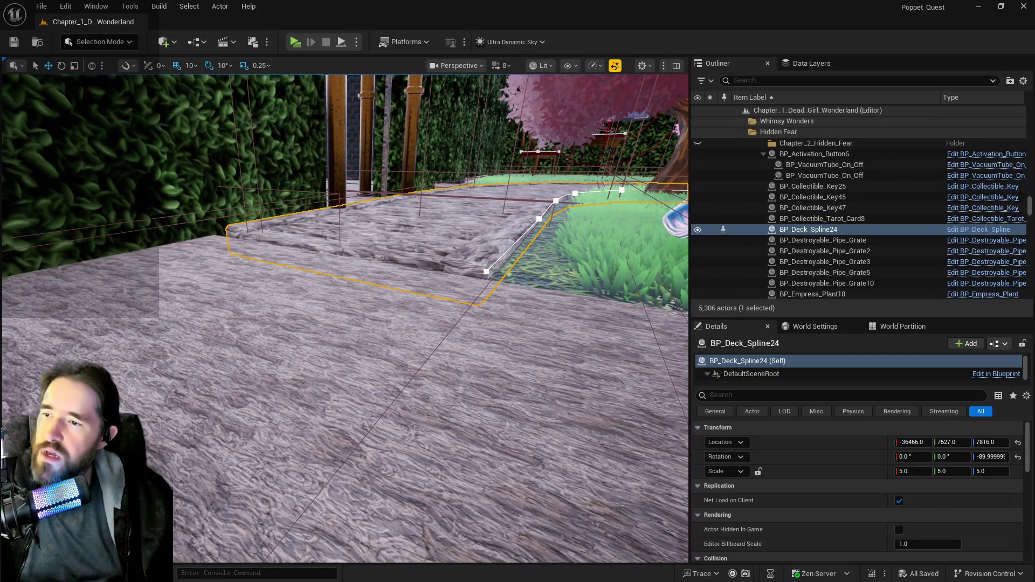
left_click(486, 271)
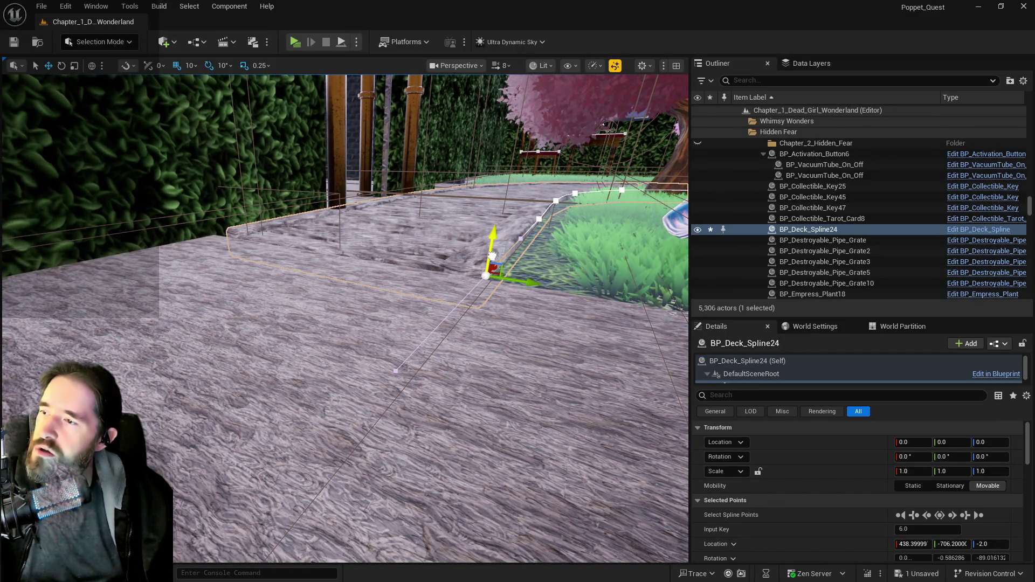
left_click_drag(492, 255, 492, 285)
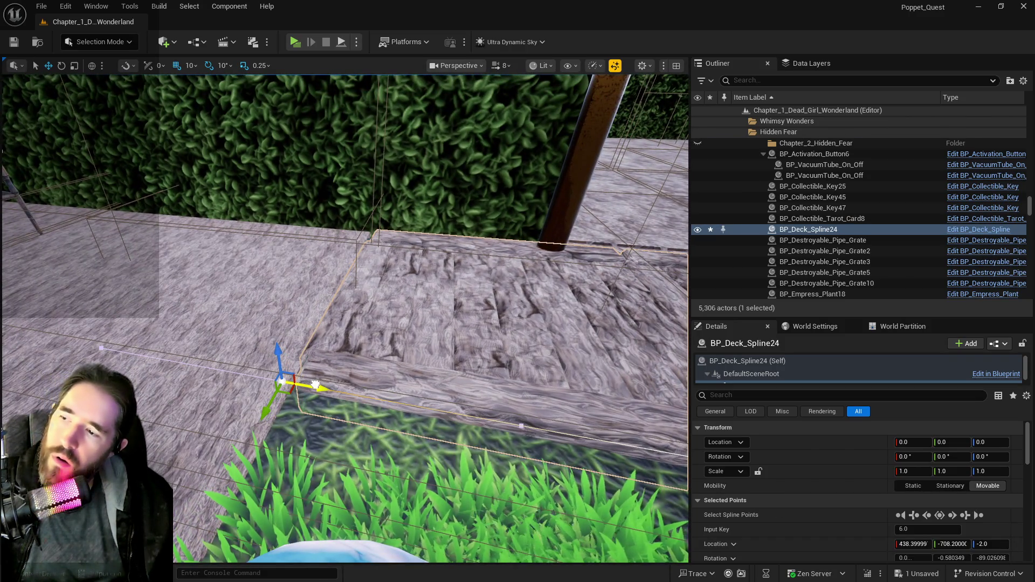
left_click_drag(323, 386, 323, 401)
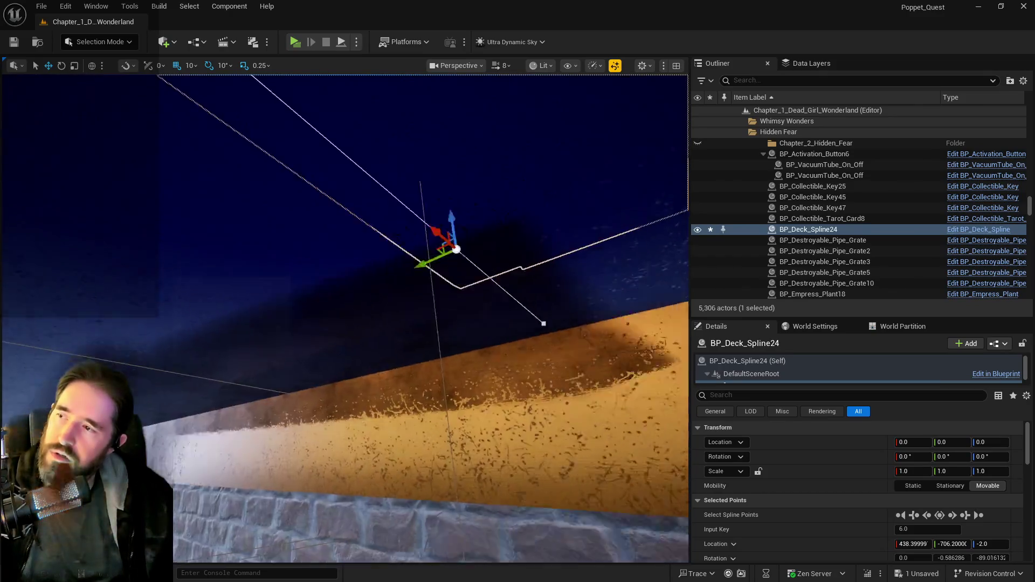
key("f")
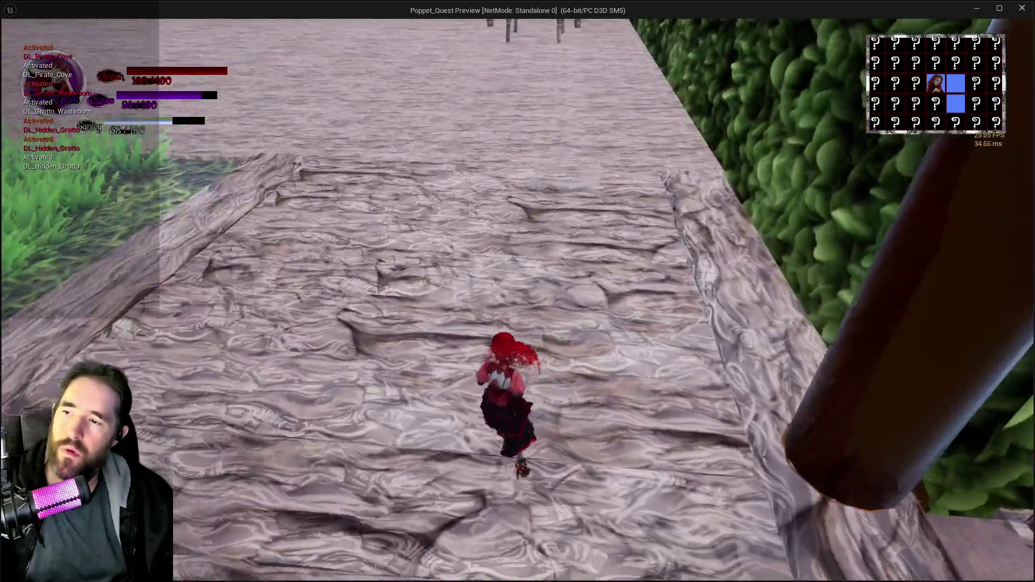
- End the standalone game preview and return to the level editor
key("Escape")
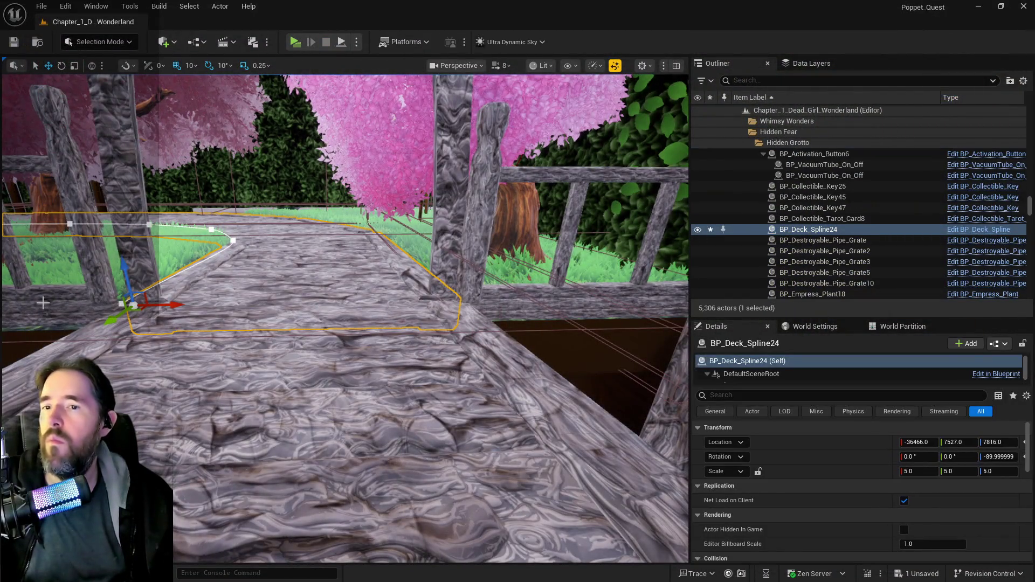
- Start the merge and choose 2DSideScrollerBP > A > Hidden_Grotto as the save folder
key("ctrl+space")
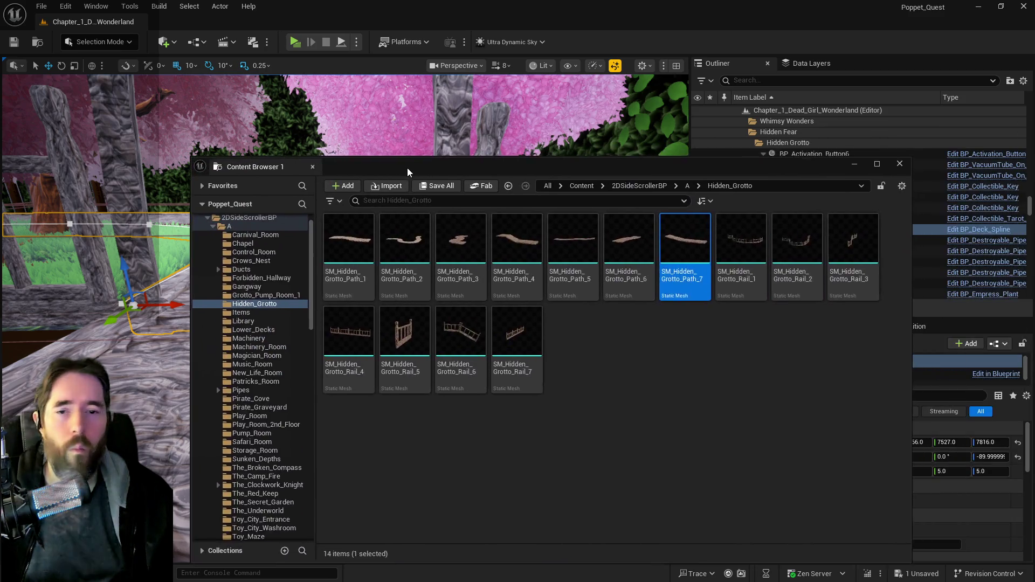
key("ctrl+space")
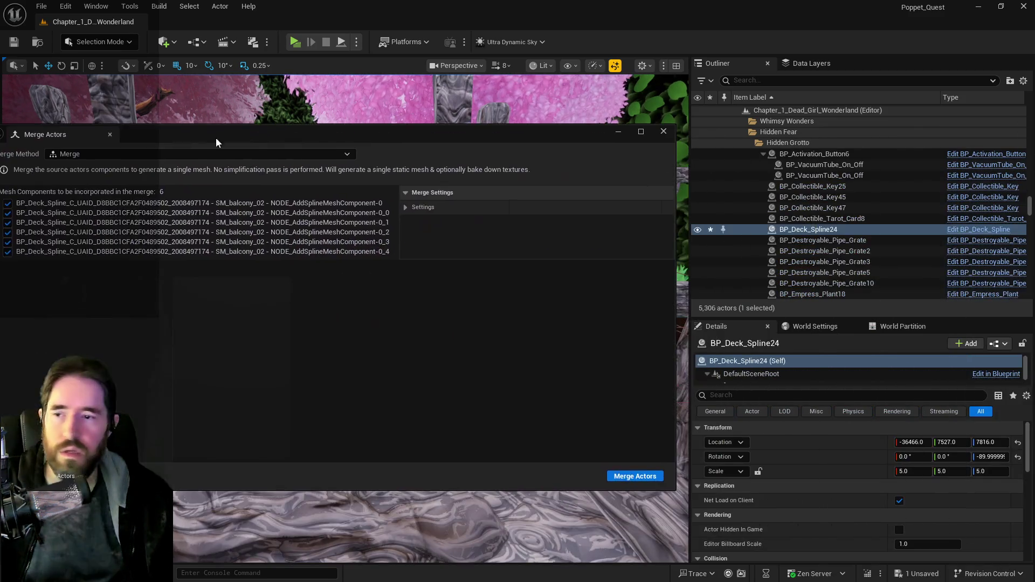
left_click(623, 477)
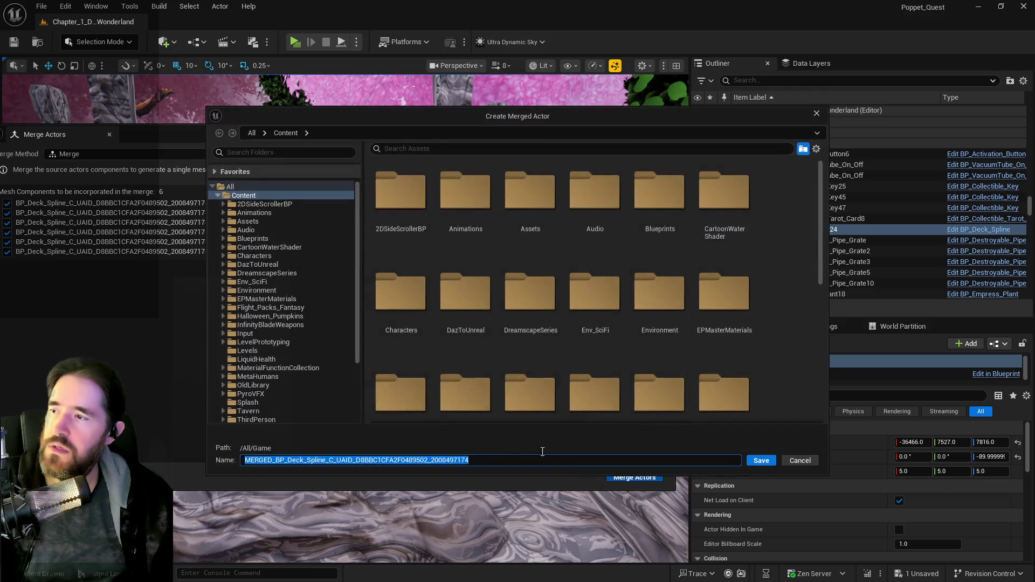
left_click(223, 204)
left_click(228, 213)
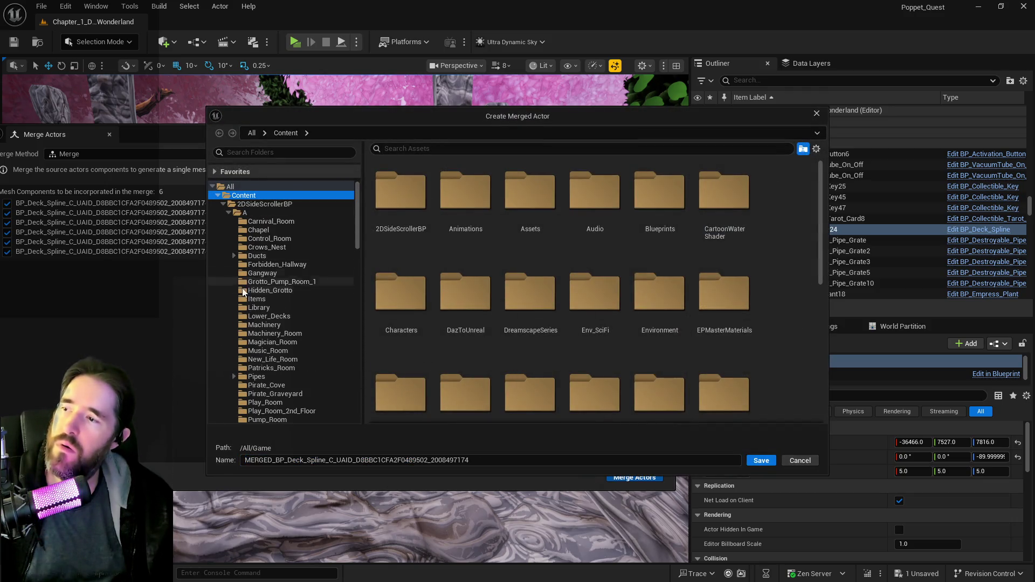
left_click(272, 291)
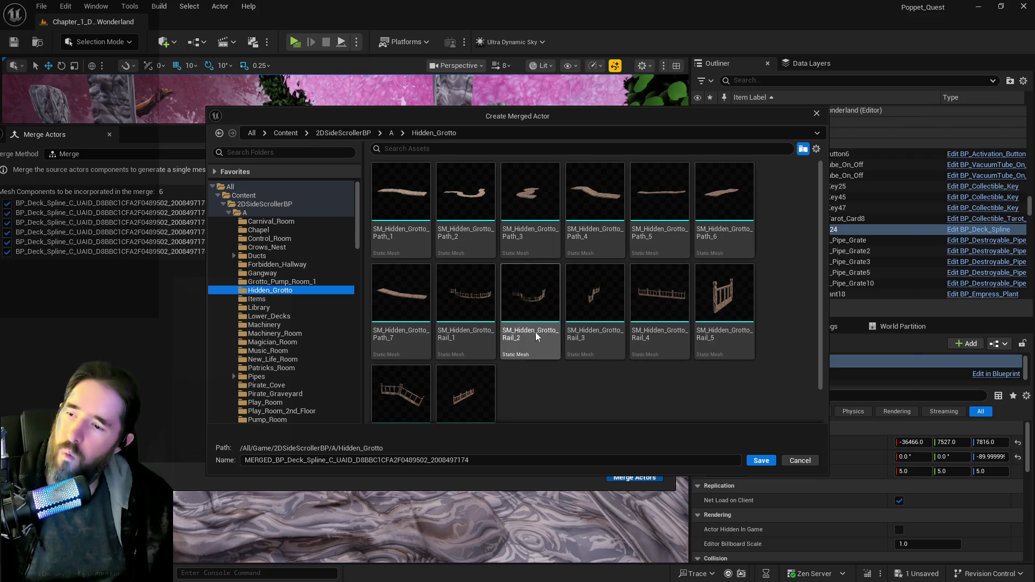
- Name the merged mesh Hidden_Grotto_Path_8 and save it
left_click(401, 302)
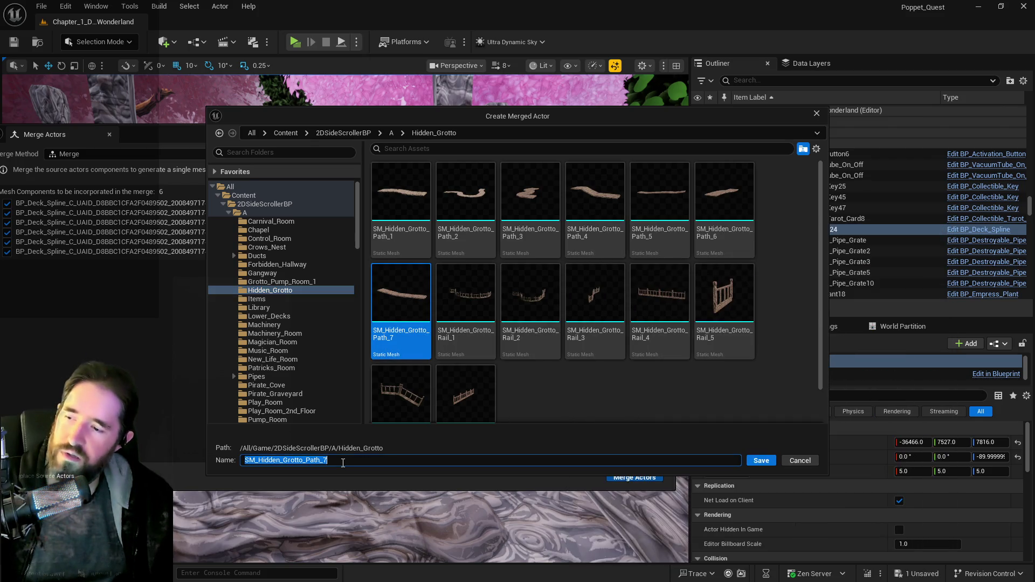
key("BackSpace")
type("8")
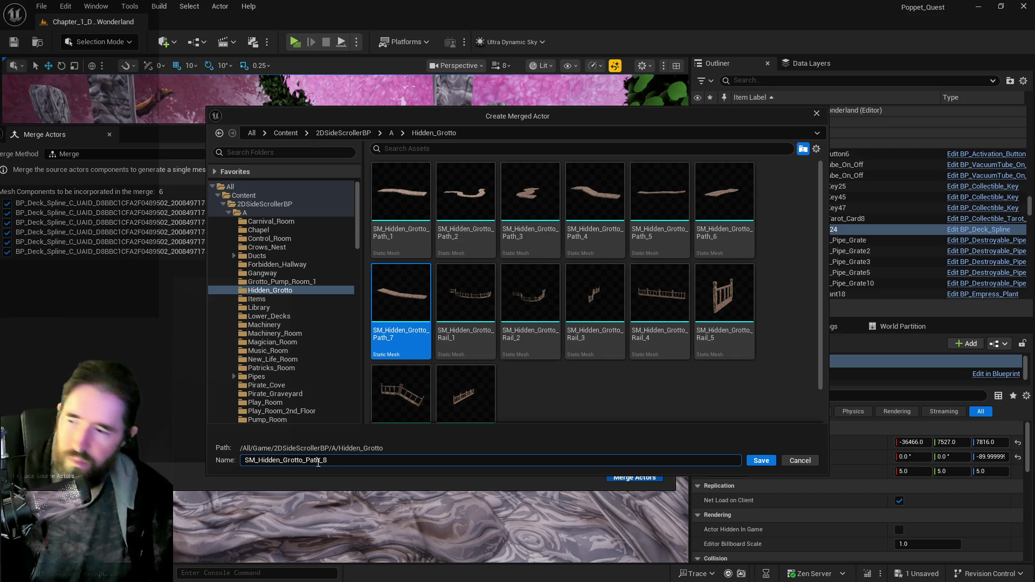
left_click_drag(257, 464, 206, 460)
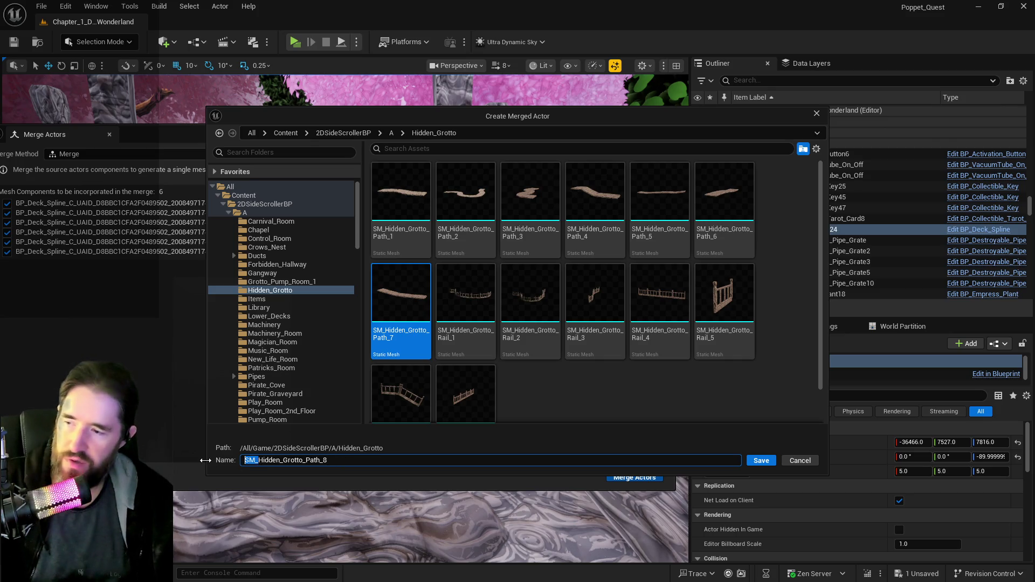
key("BackSpace")
left_click(757, 460)
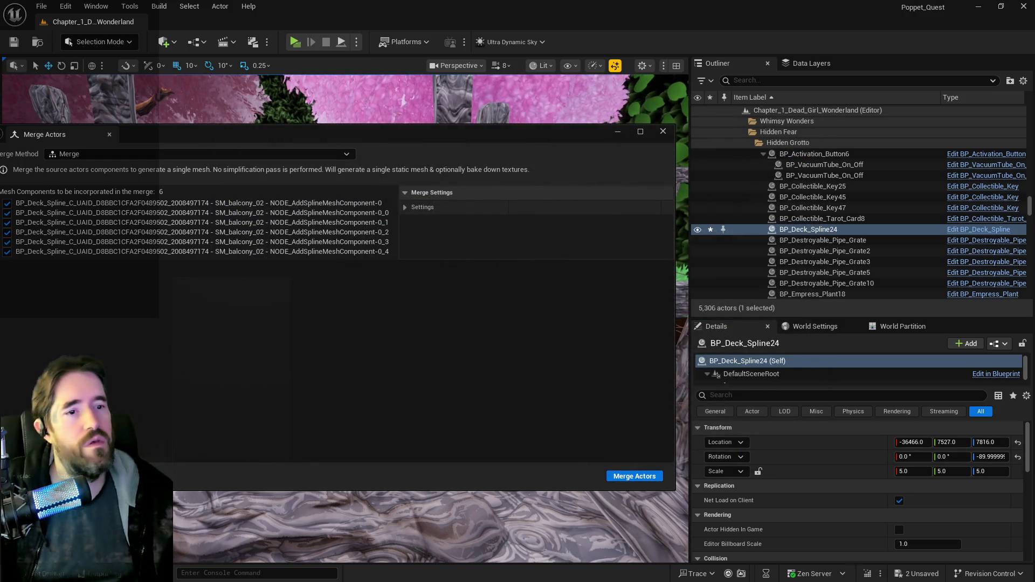
key("ctrl+space")
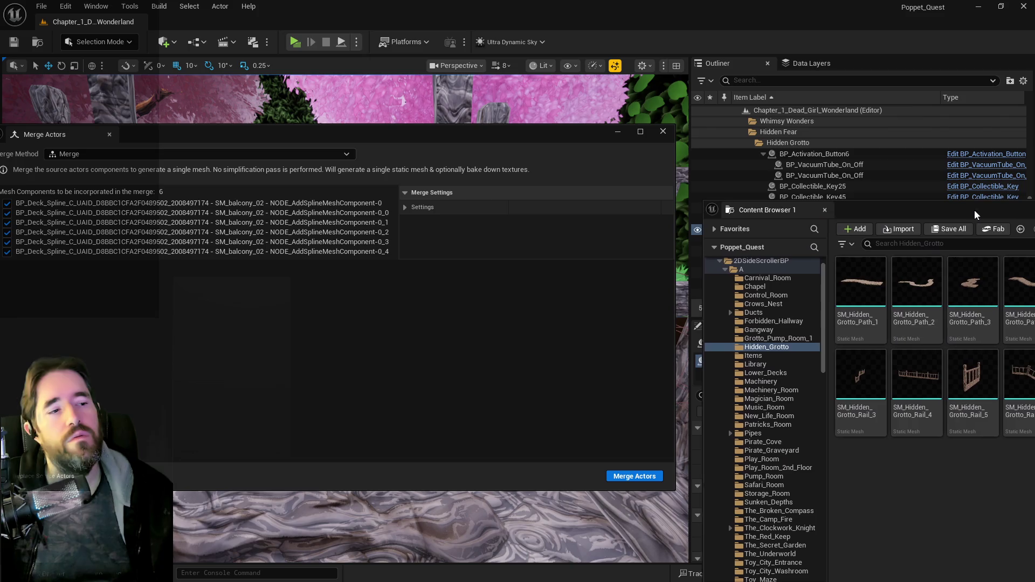
key("ctrl+space")
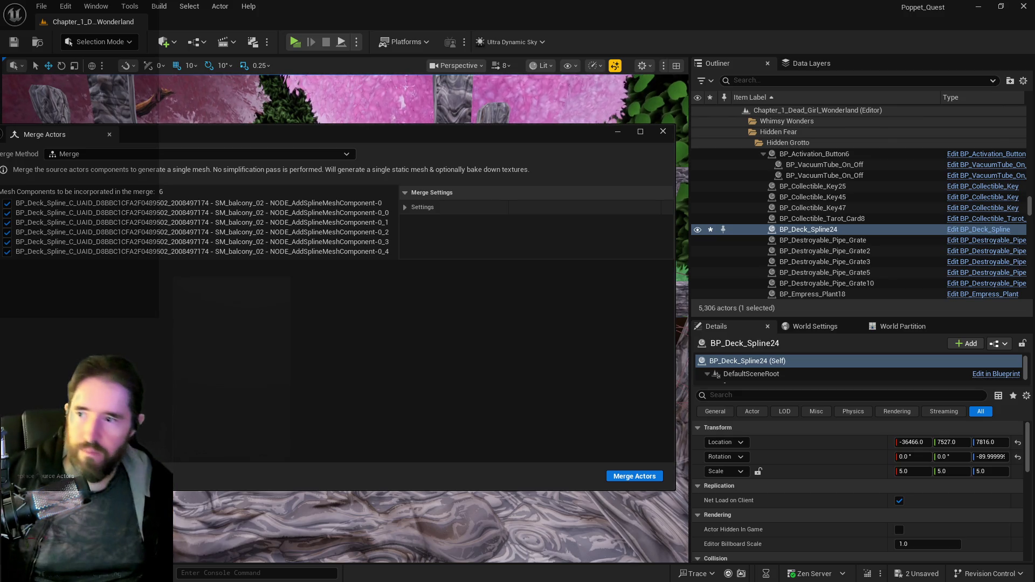
left_click_drag(363, 132, 1034, 189)
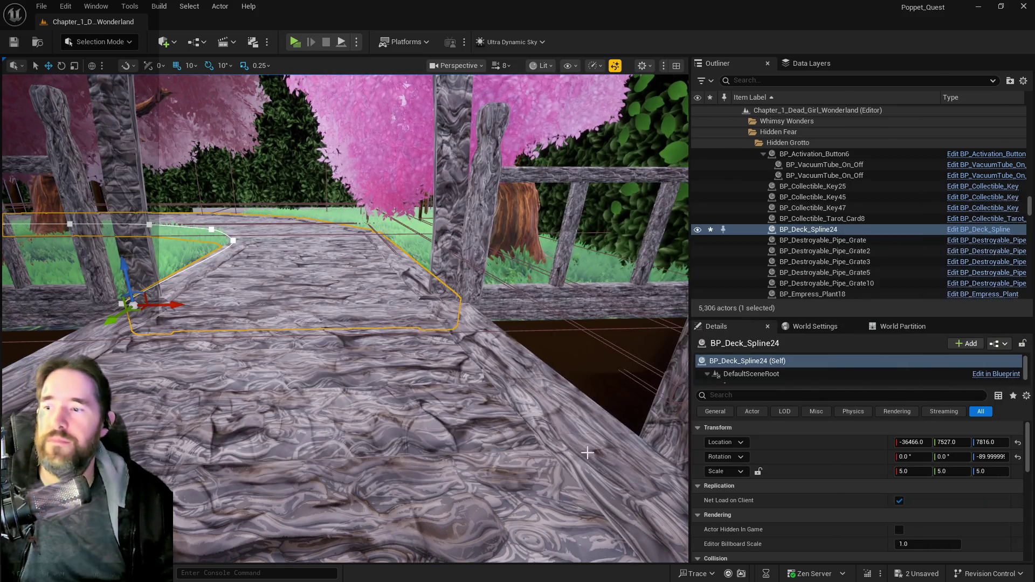
- Copy BP_Deck_Spline24's location, delete it, and paste that location onto SM_Hidden_Grotto_Path_8
right_click(810, 448)
left_click(897, 412)
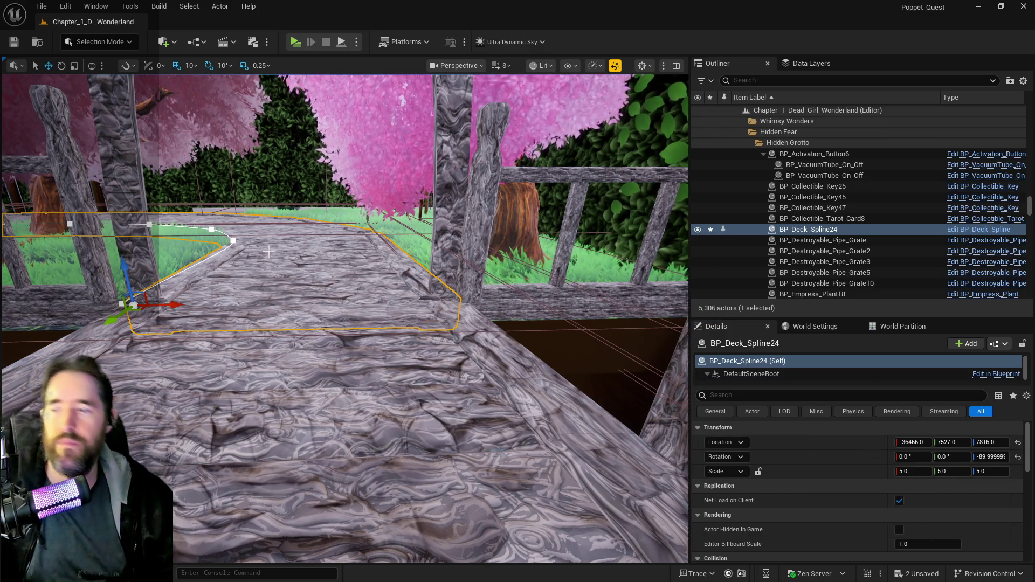
key("Delete")
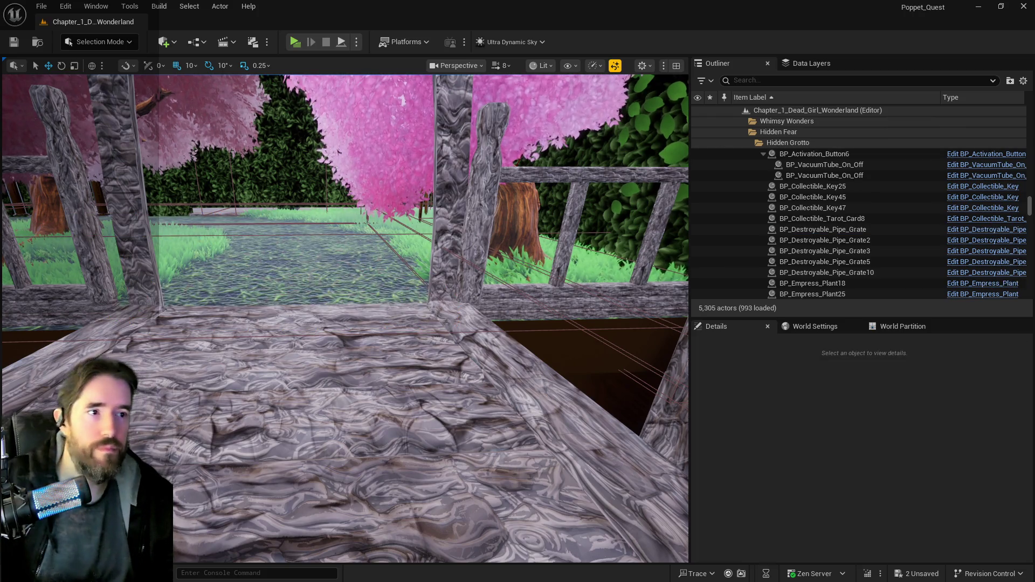
left_click(227, 261)
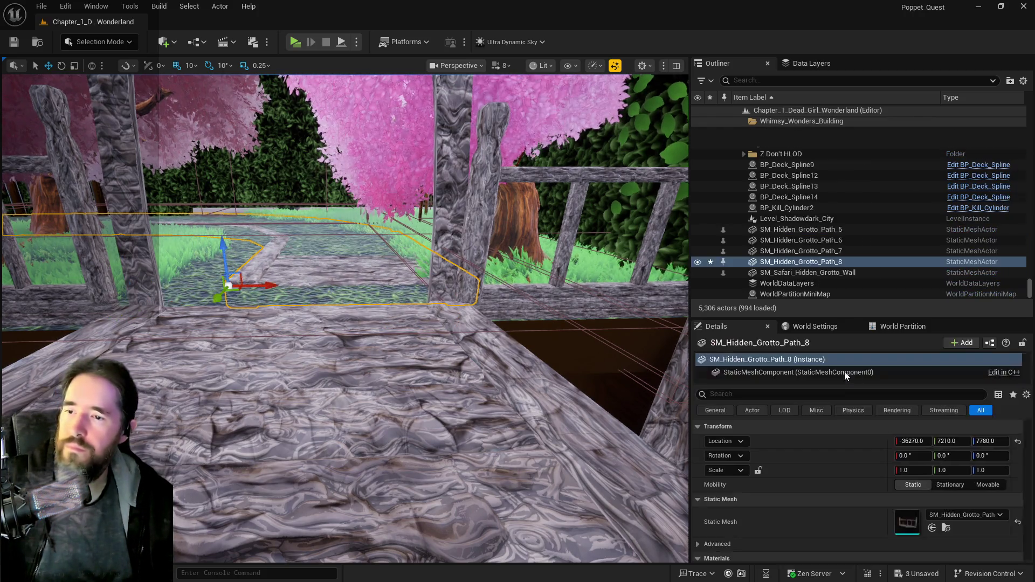
right_click(808, 438)
left_click(857, 474)
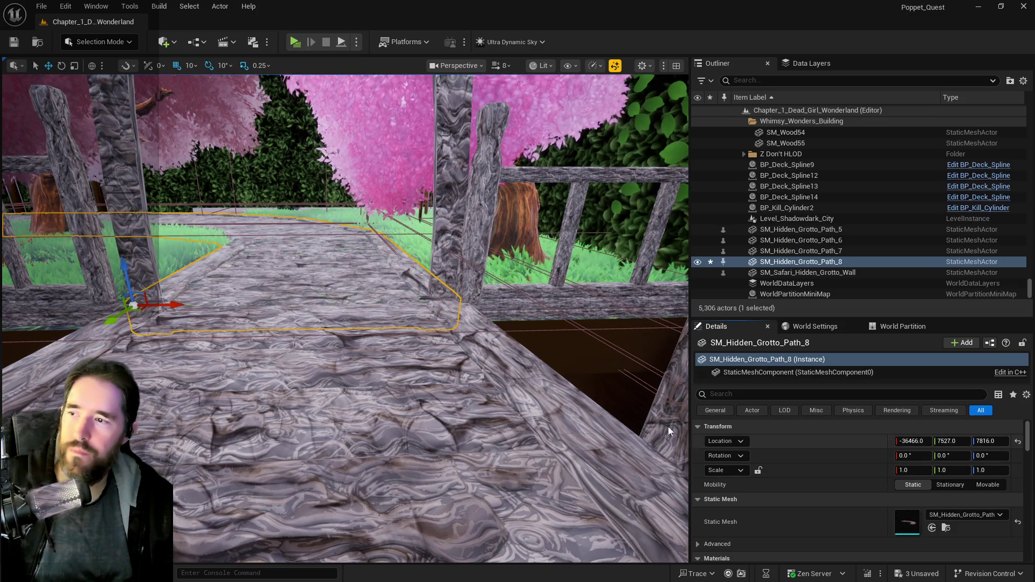
key("f")
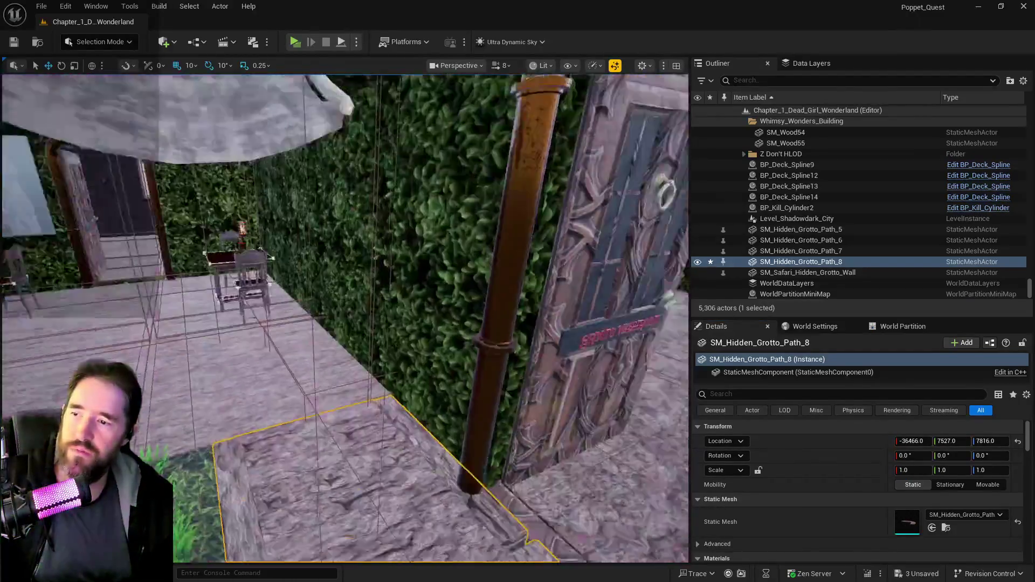
- Fly over the garden and select the SM_Safari_Hidden_Grotto_Wall actor
left_click_drag(374, 320, 374, 319)
left_click_drag(352, 280, 353, 279)
left_click(798, 272)
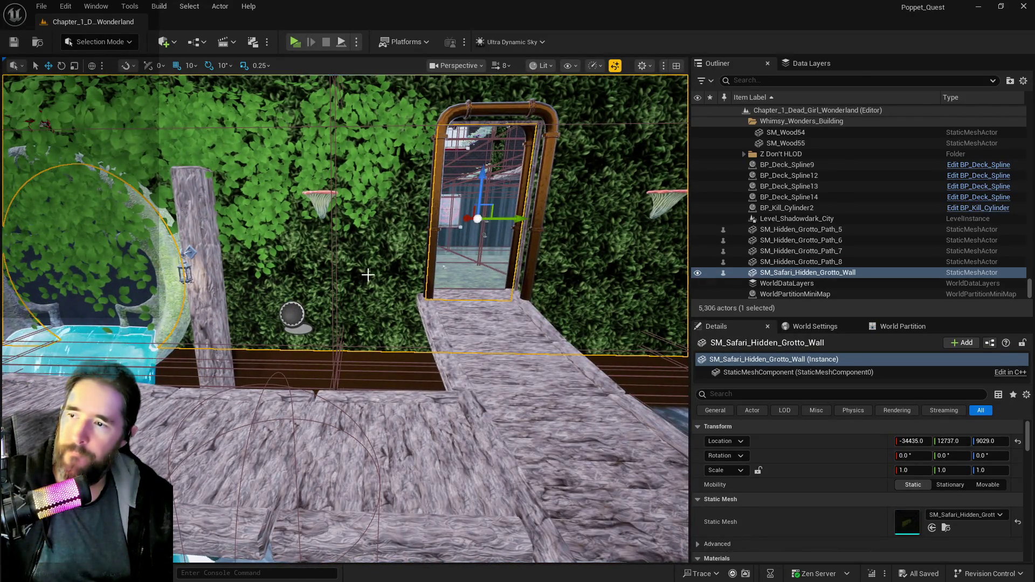
right_click(809, 272)
left_click(878, 203)
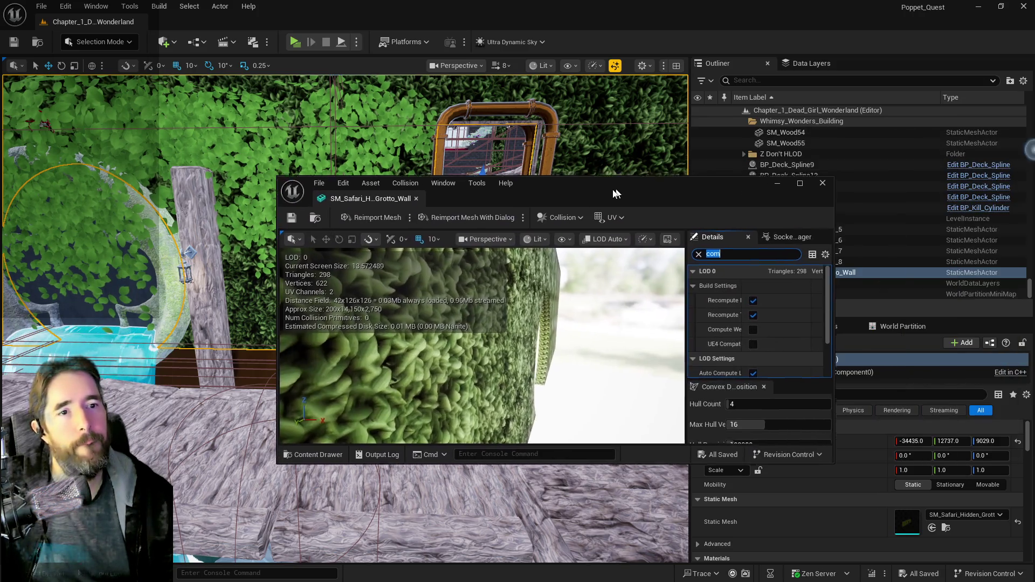
- Open the wall's static mesh in its editor, then close it again
double_click(607, 190)
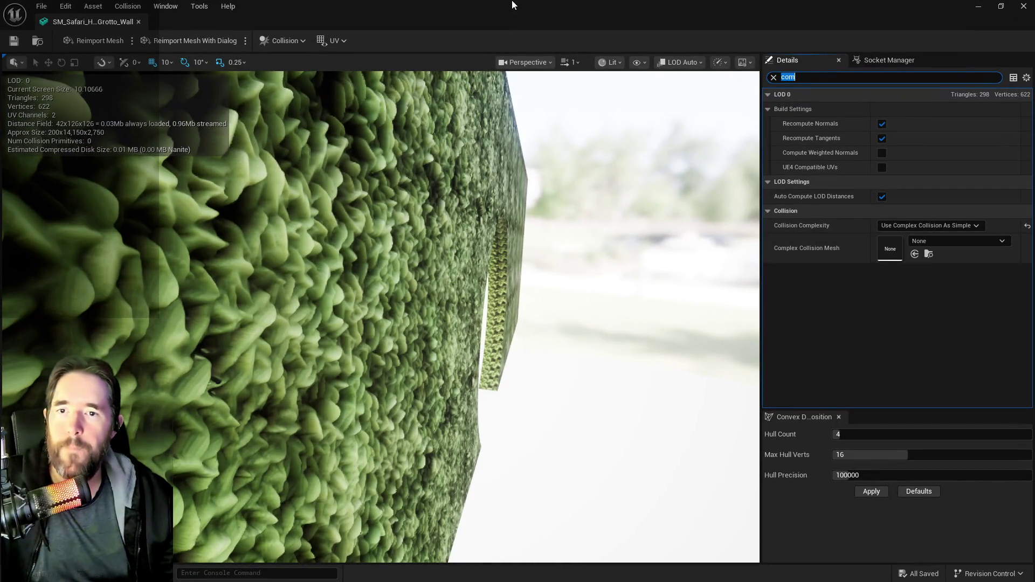
left_click(139, 22)
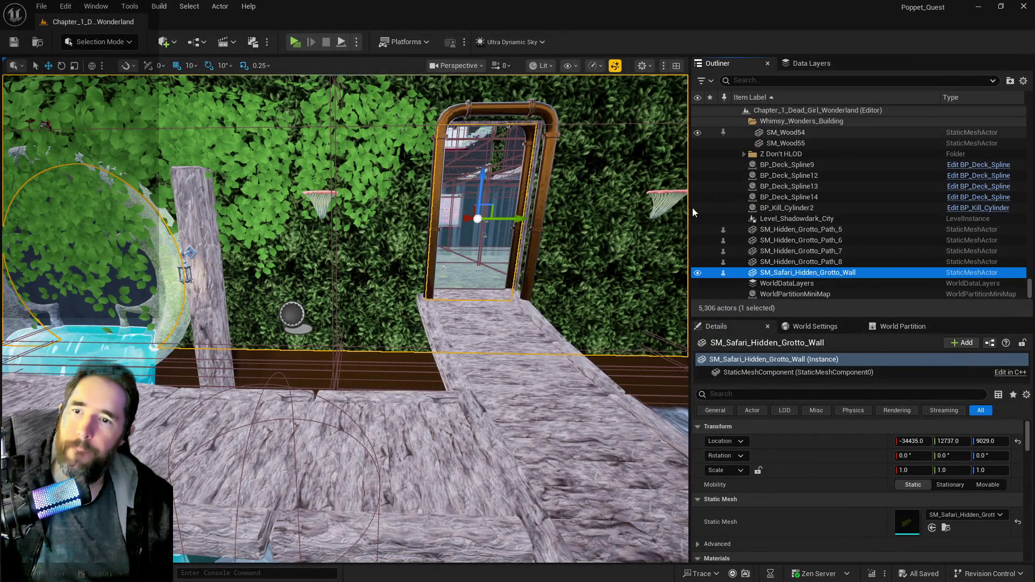
mouse_move(501, 271)
left_mouse_down()
mouse_move(485, 280)
mouse_move(500, 271)
left_mouse_up()
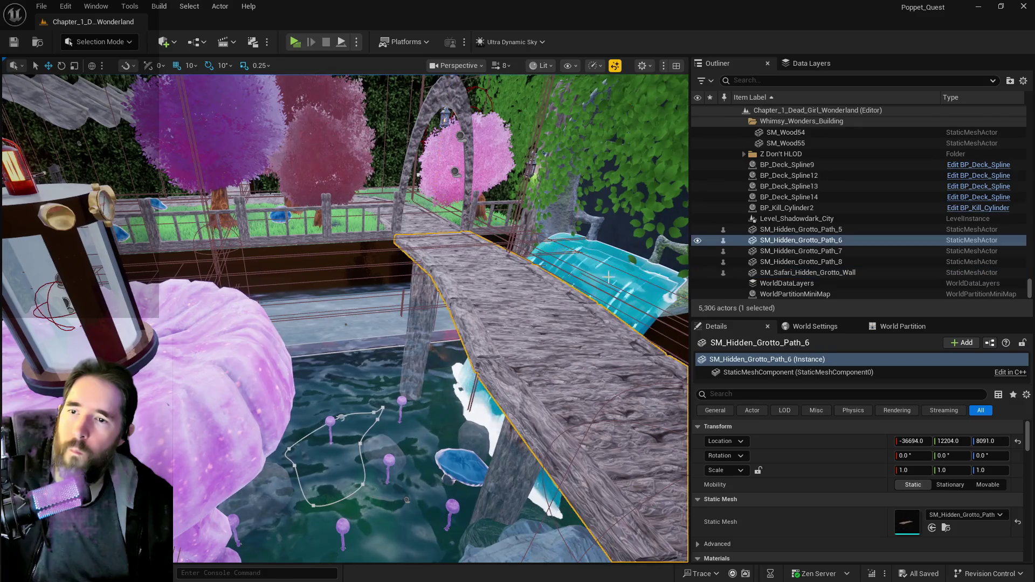
- Move the grotto wall actor into another Outliner folder
left_click(787, 230)
left_click(787, 262, "shift")
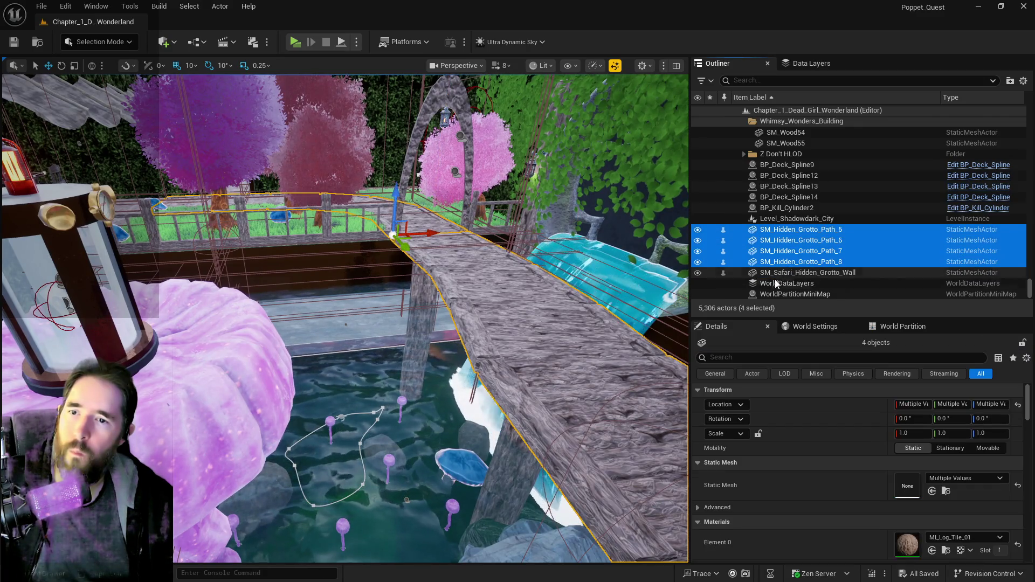
left_click(759, 272)
right_click(759, 272)
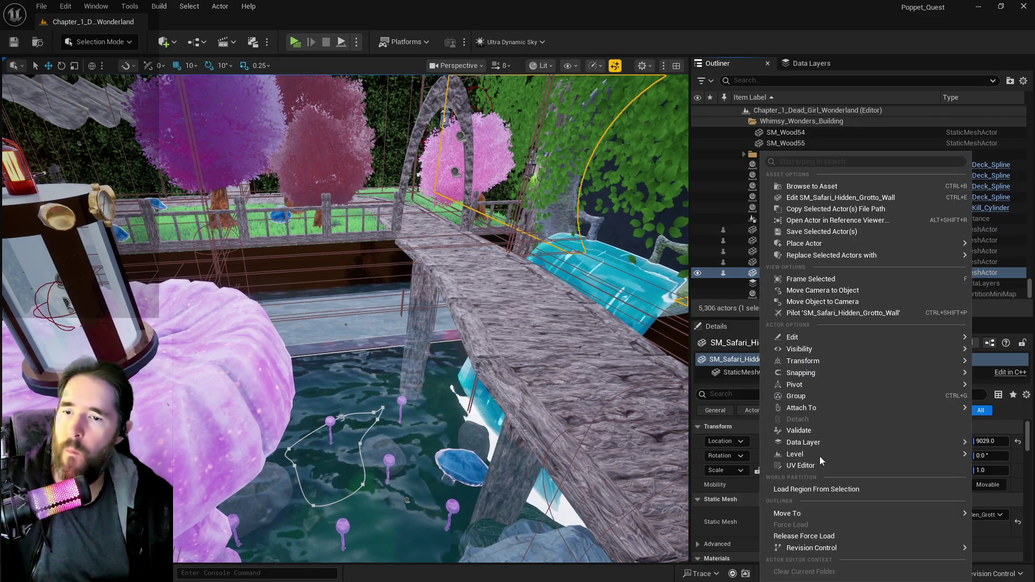
mouse_move(793, 513)
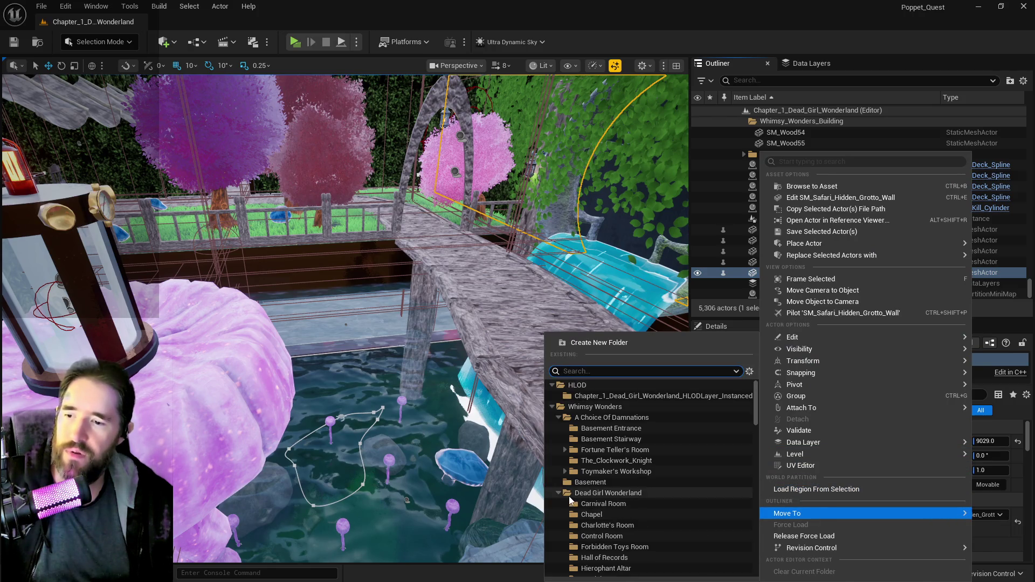
left_click(550, 406)
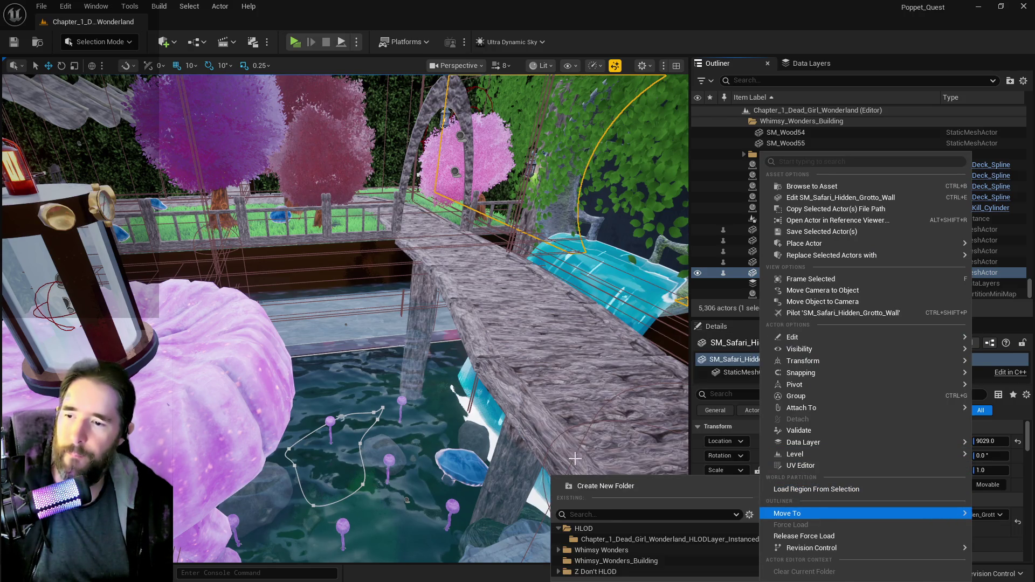
left_click(615, 549)
- Move SM_Hidden_Grotto_Path_5 through Path_8 into the Hidden Grotto folder, found by searching 'hidd'
left_click(784, 272)
left_click(785, 240, "shift")
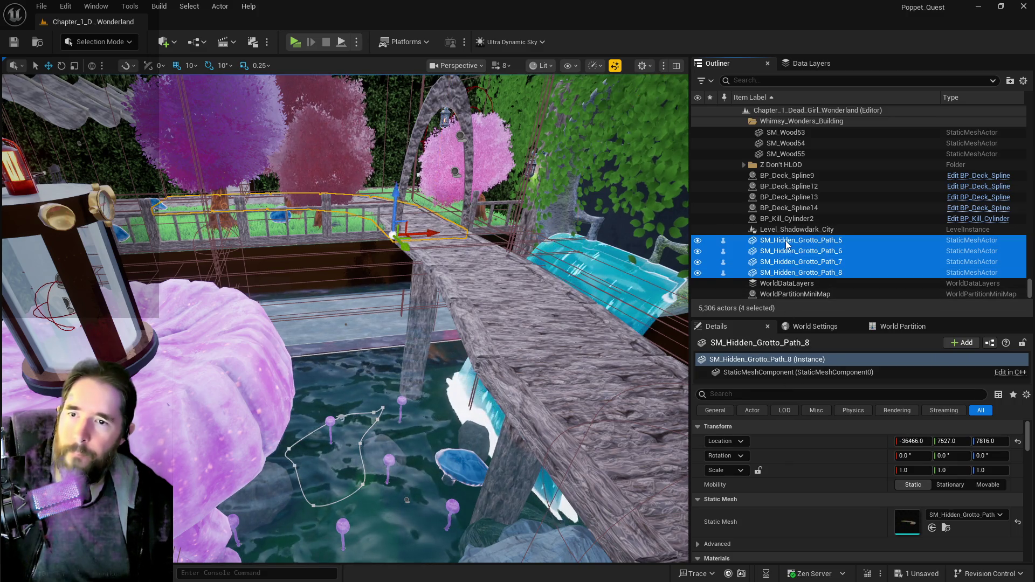
right_click(785, 241)
mouse_move(819, 515)
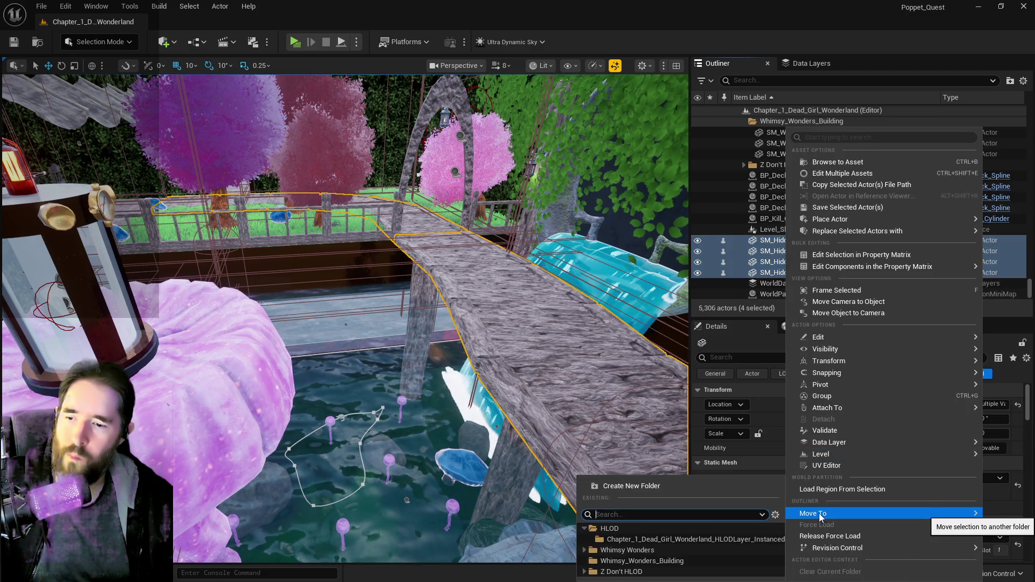
type("hidd")
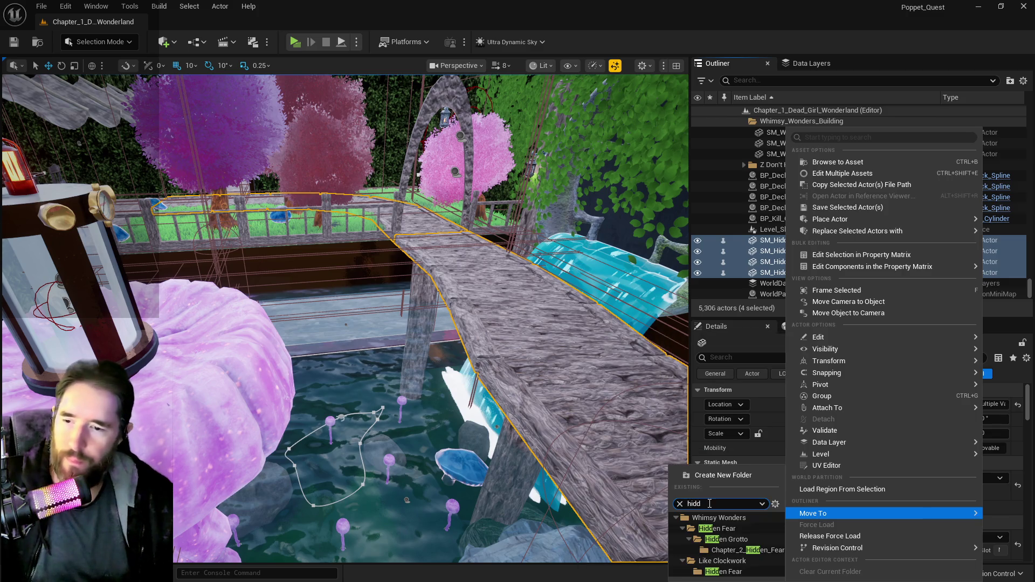
left_click(719, 541)
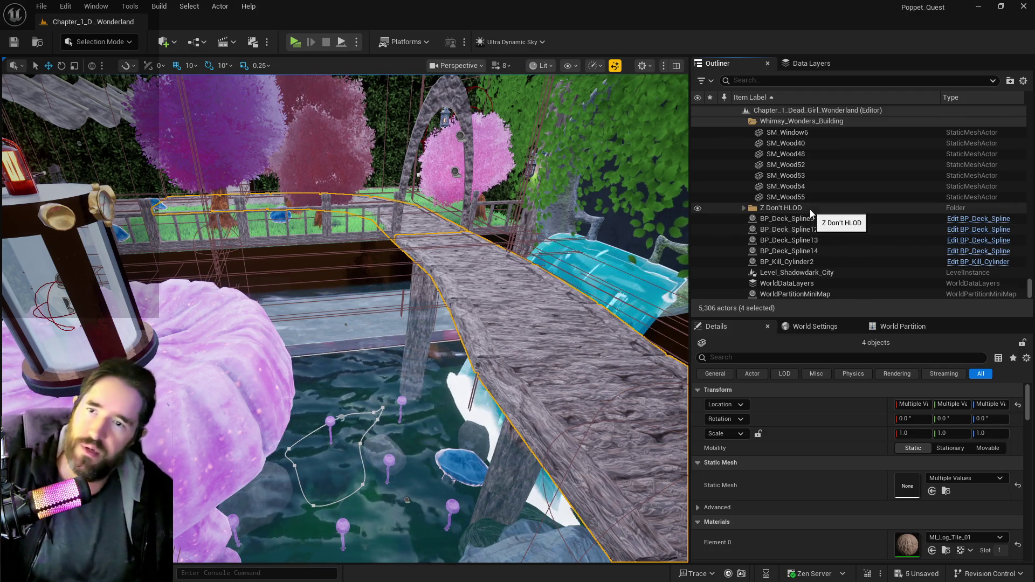
- Select every actor in the DL_Hidden_Grotto data layer and review them in the Outliner
left_click(786, 63)
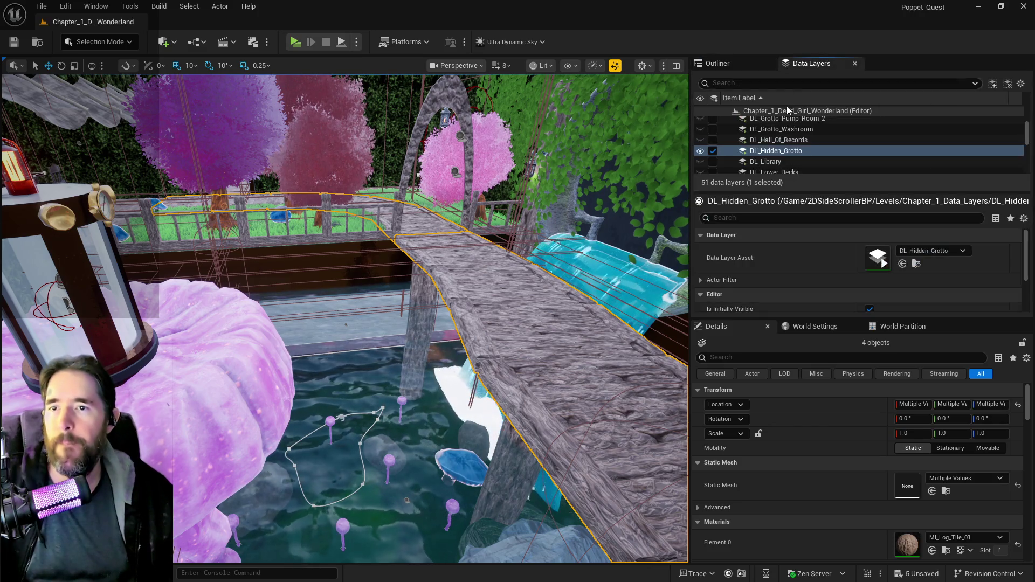
right_click(760, 151)
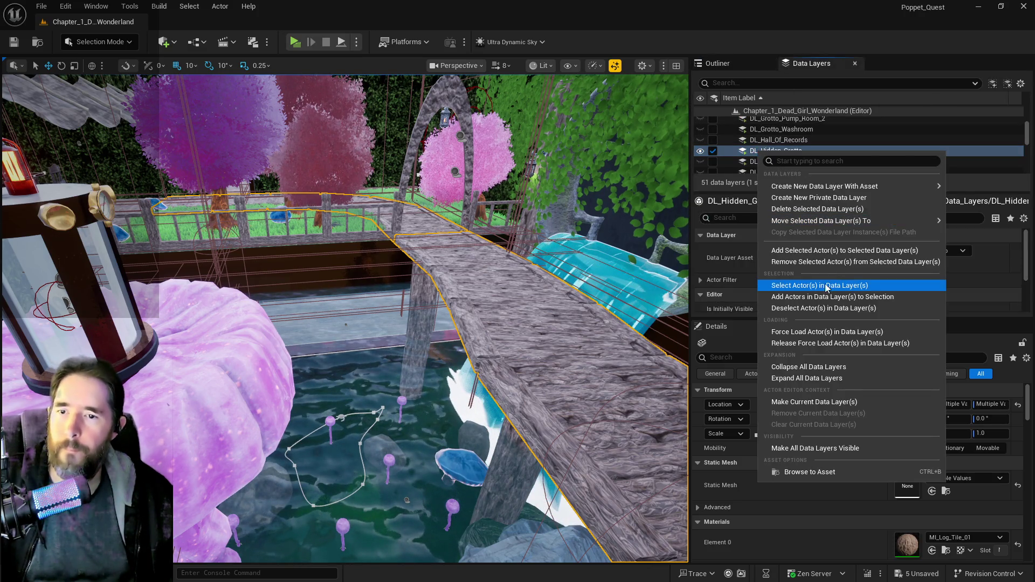
left_click(811, 251)
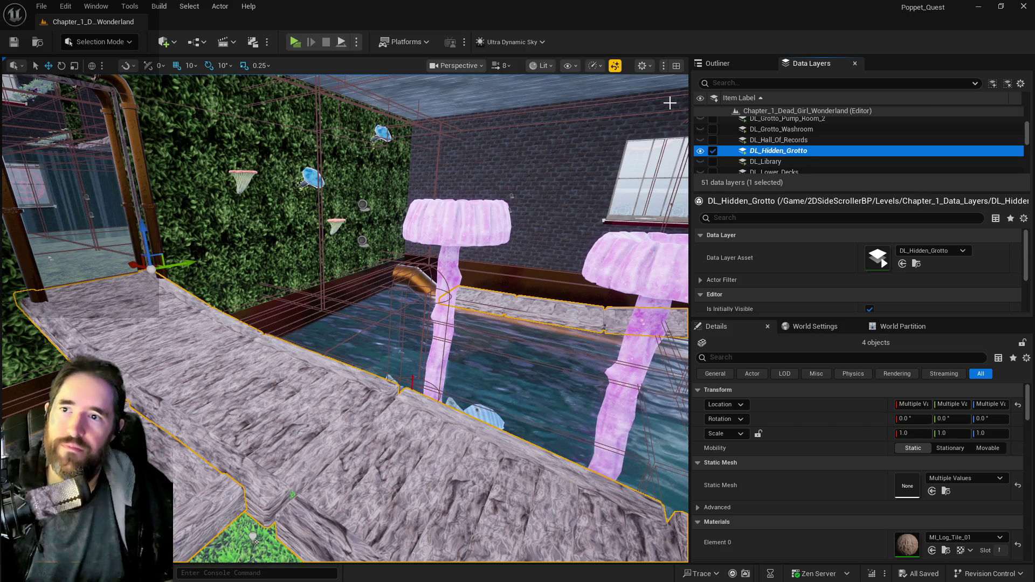
left_click(728, 63)
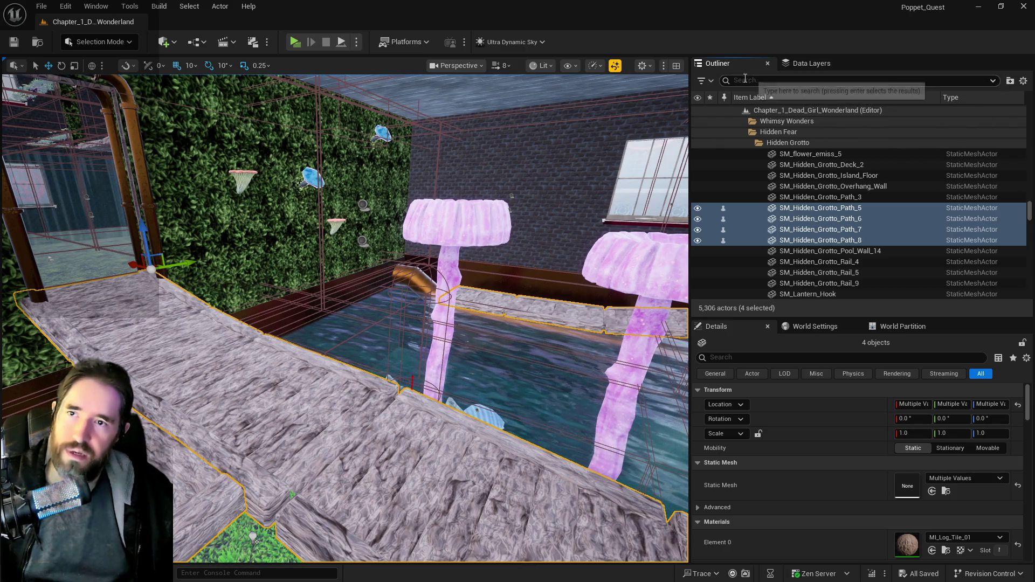
left_click(798, 64)
- Unload DL_Hidden_Grotto, filter the Outliner by 'brush', and frame Box Brush43
left_click(712, 150)
type("brush")
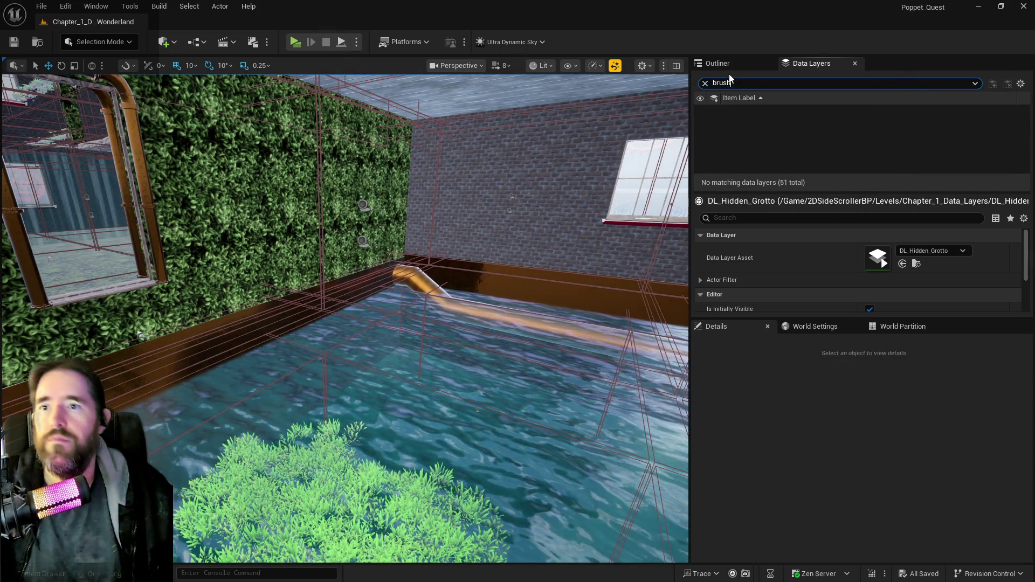
left_click(722, 64)
left_click(745, 84)
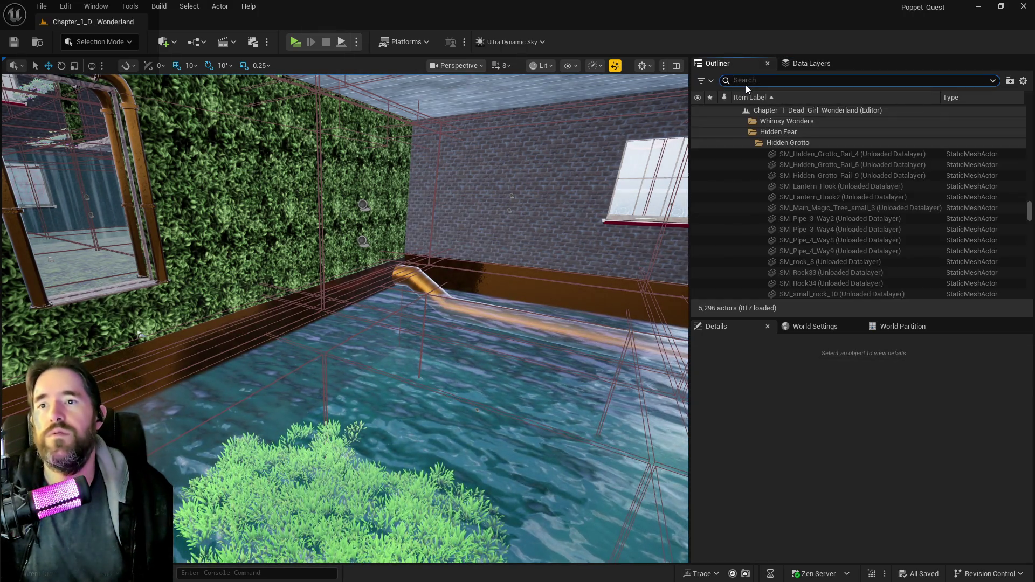
type("brush")
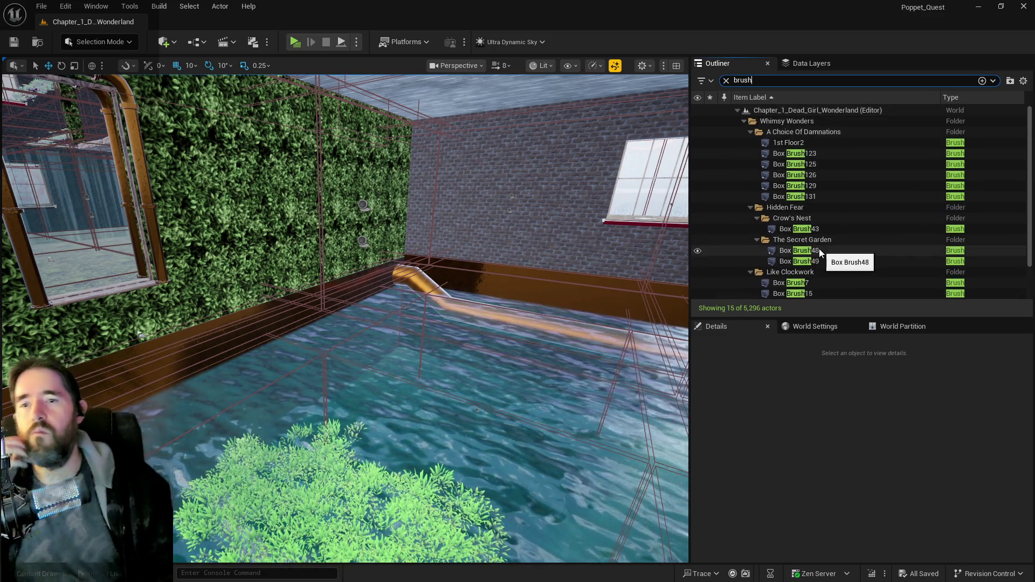
double_click(784, 229)
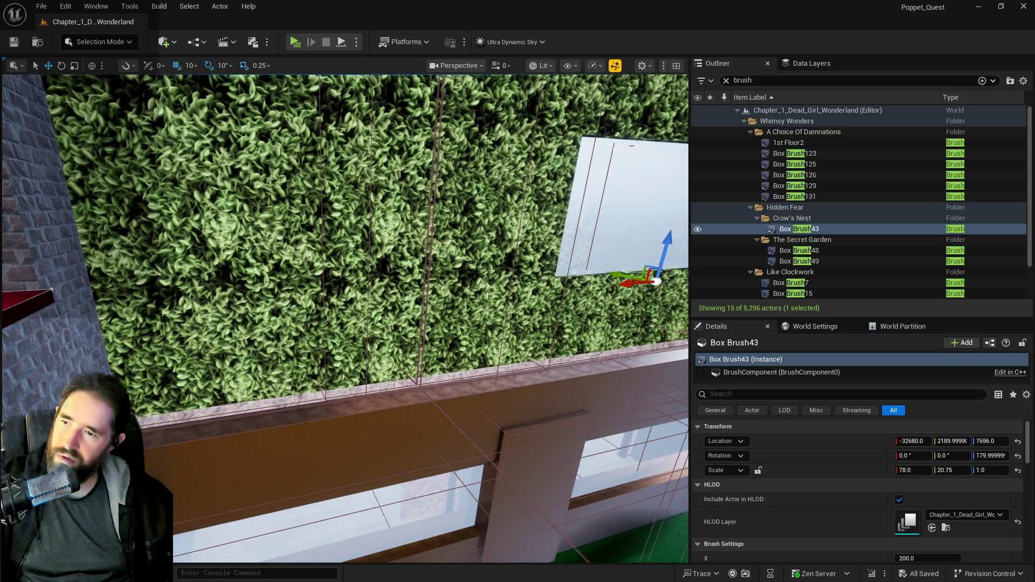
- Inspect the observatory wall and white panel, then select SM_Tomato_Room_Retainer_Wall2 and nudge its Z arrow
left_click(350, 226)
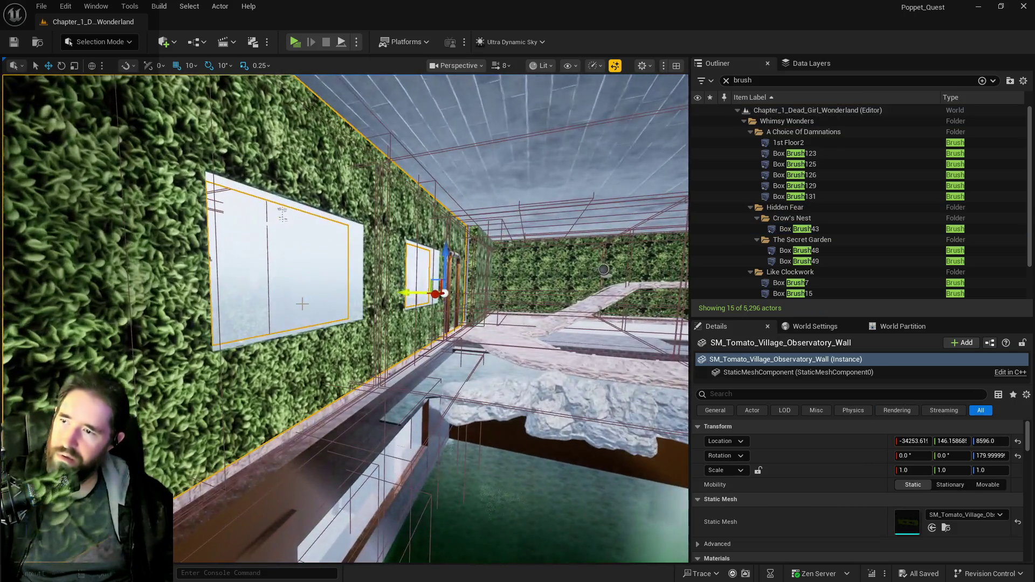
left_click(302, 304, "ctrl")
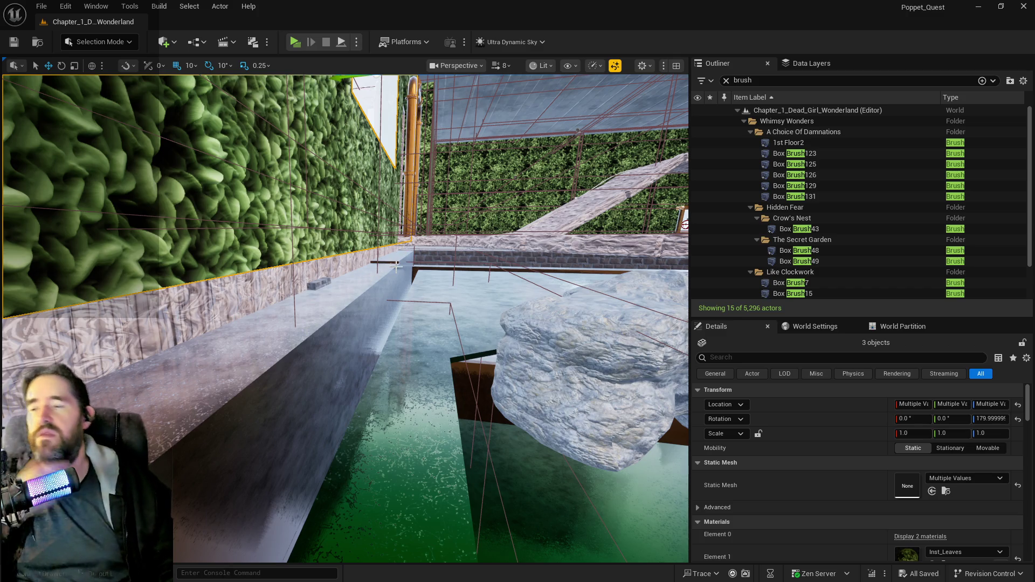
left_click(394, 263)
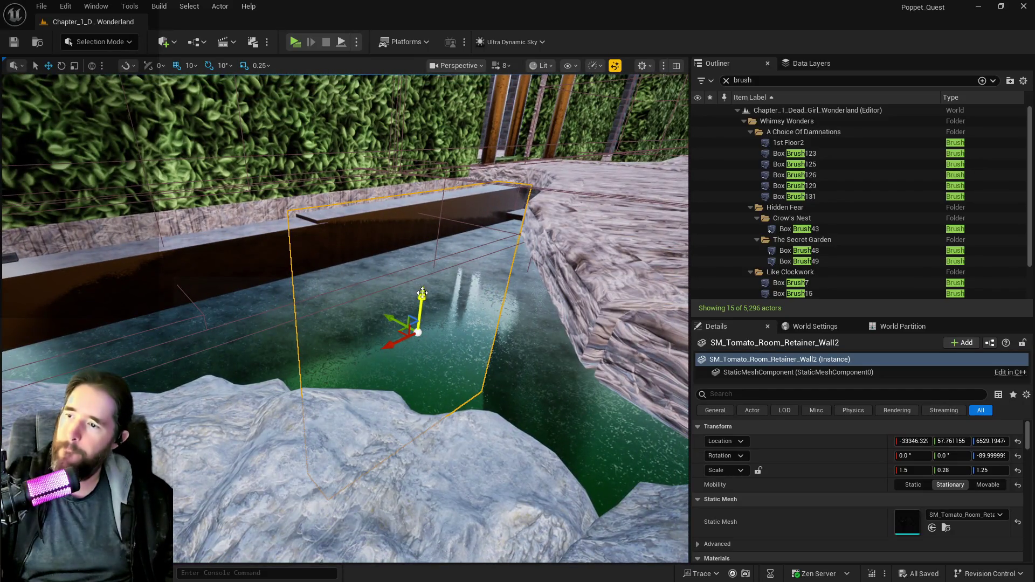
left_click_drag(422, 293, 423, 292)
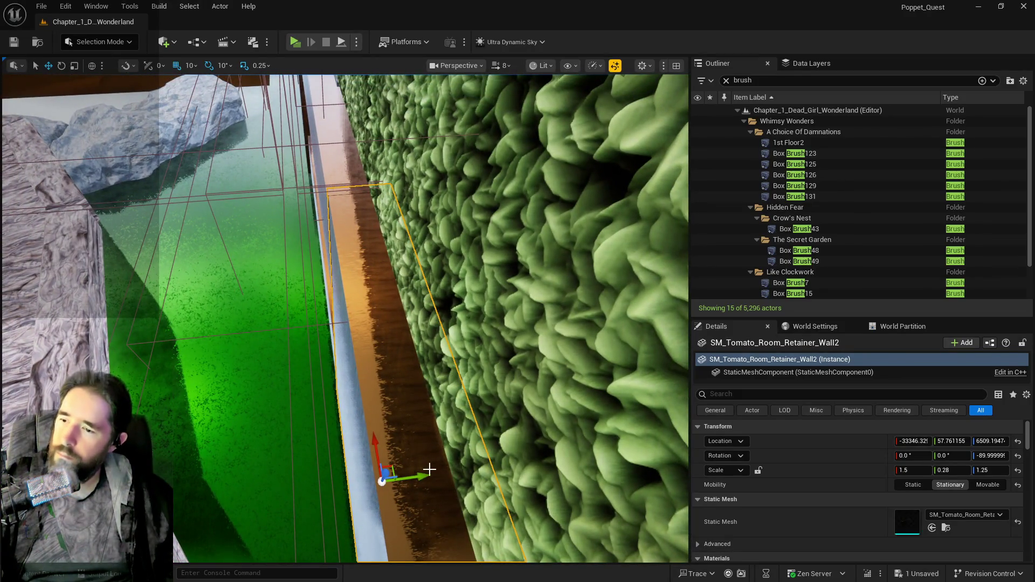
- Shift the retainer wall 10 units along Y and undo a stray Z location edit
left_click_drag(427, 473, 426, 475)
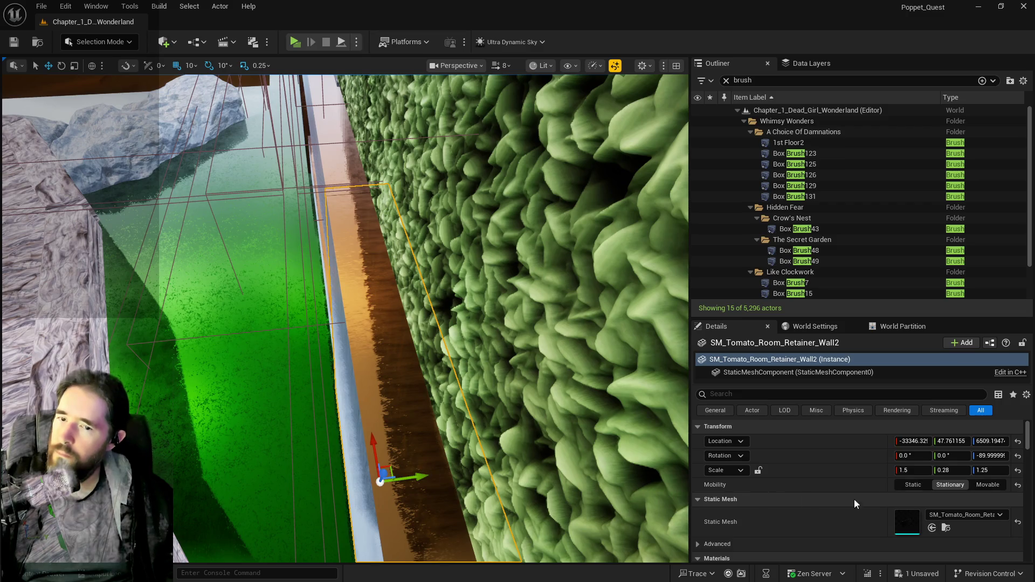
left_click(995, 471)
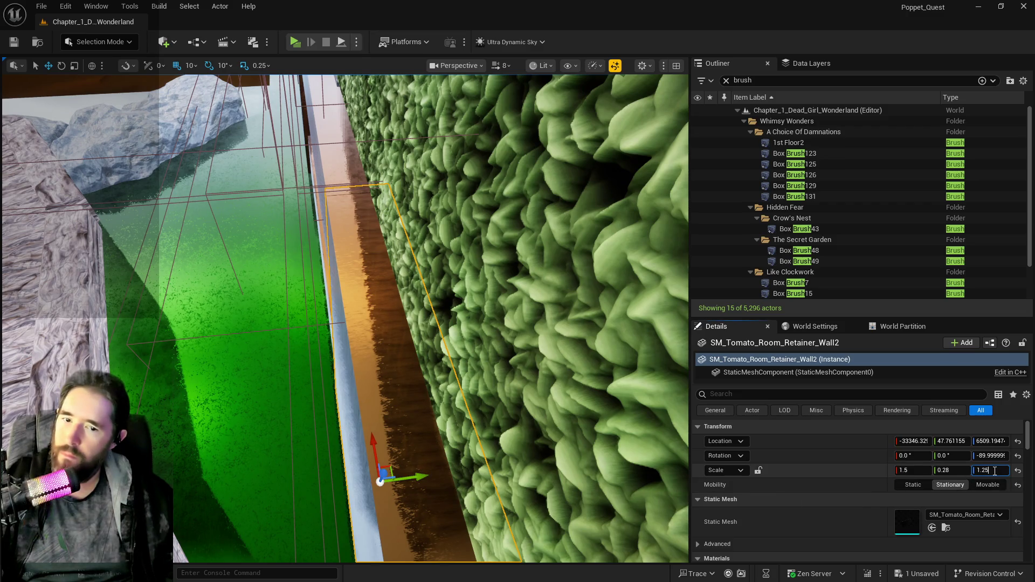
left_click(996, 440)
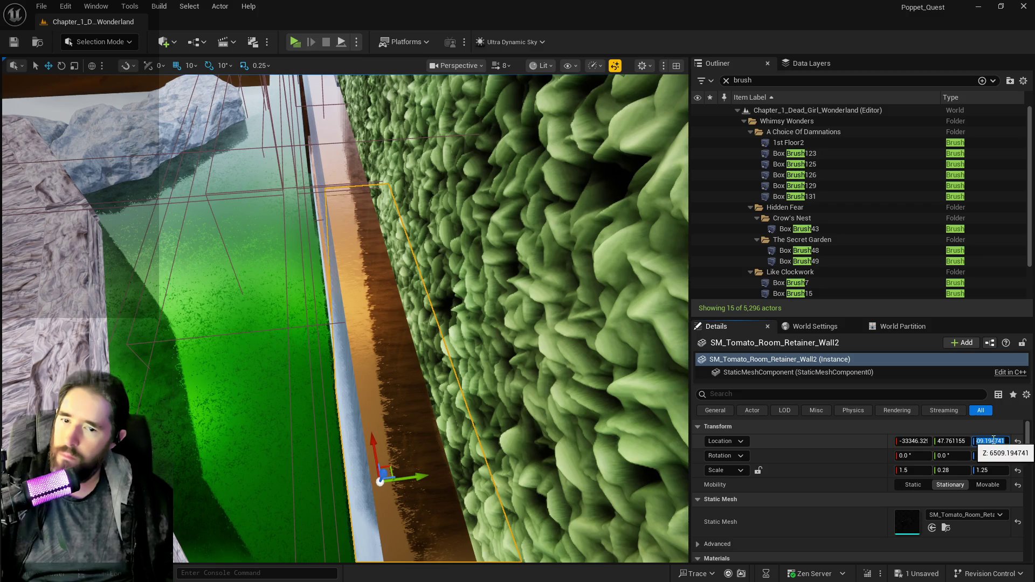
double_click(994, 441)
type("09")
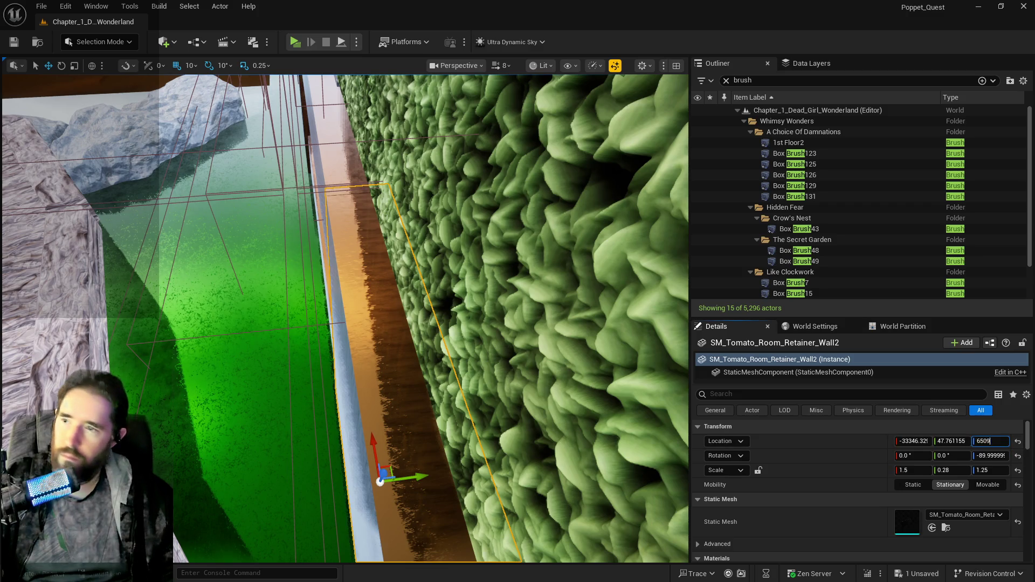
key("Return")
key("BackSpace")
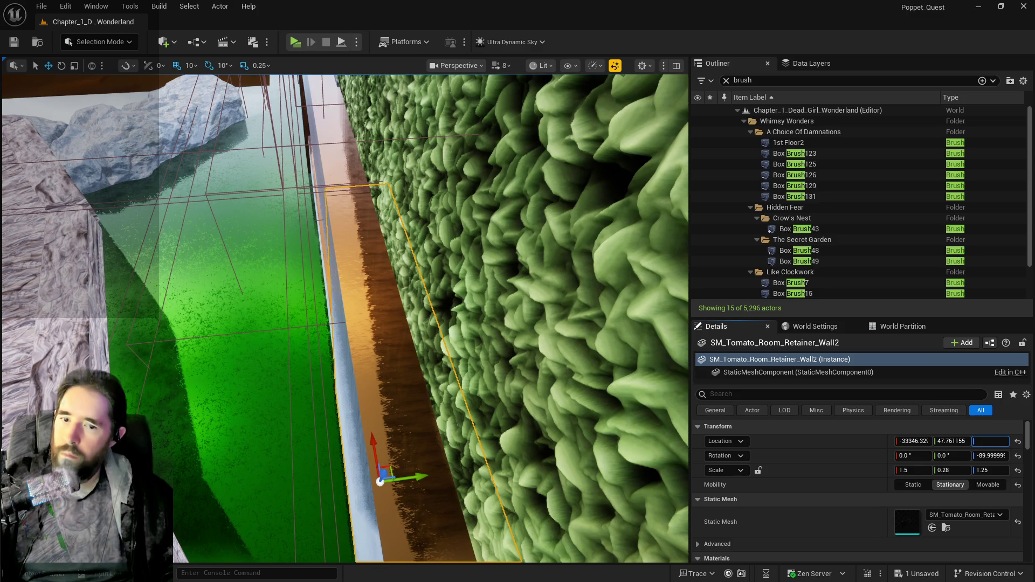
left_click(65, 6)
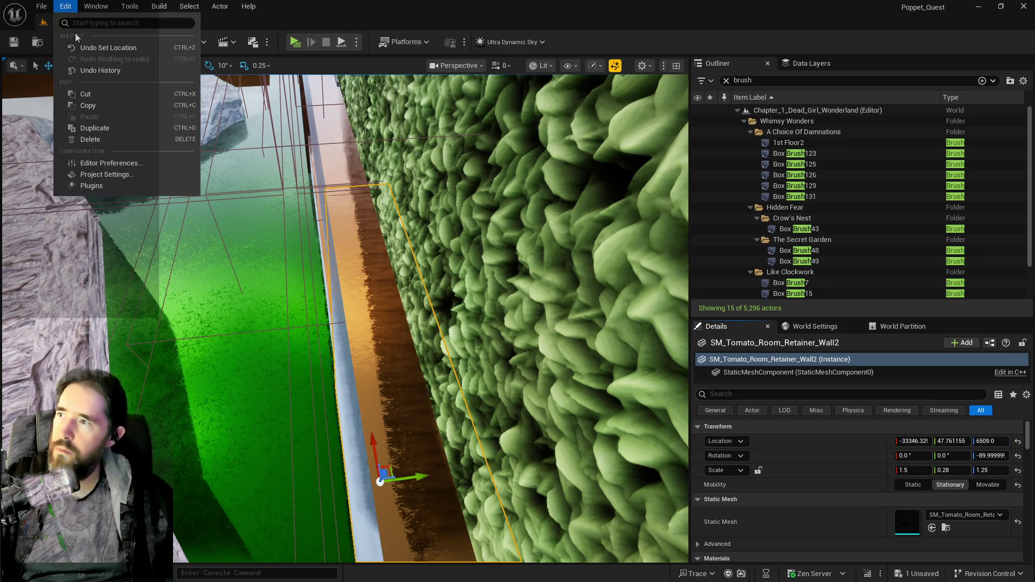
key("ctrl+z")
- Set the retainer wall's Z location to 6510.0, then raise it to 6511.0
left_click(985, 442)
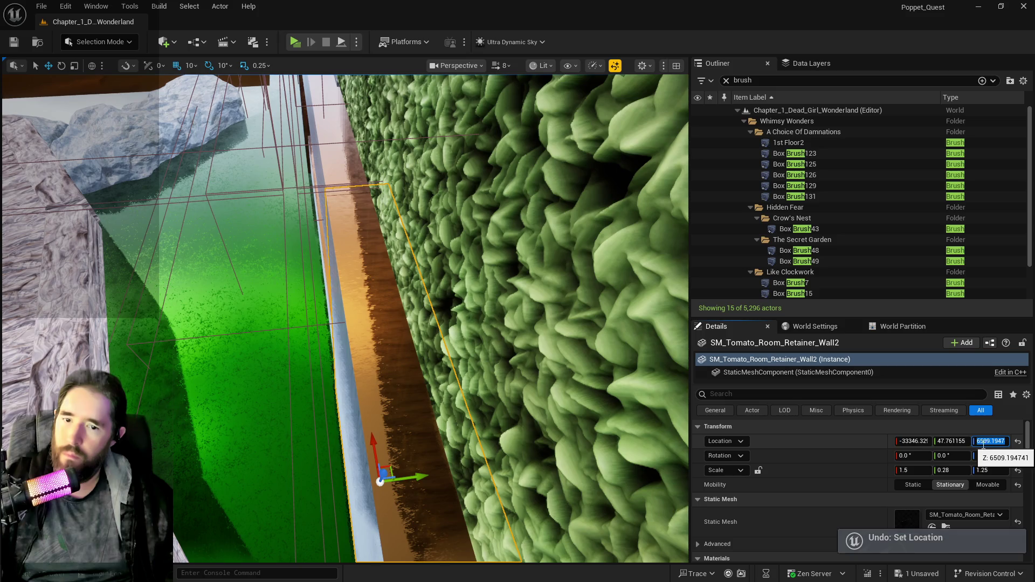
type("6510.")
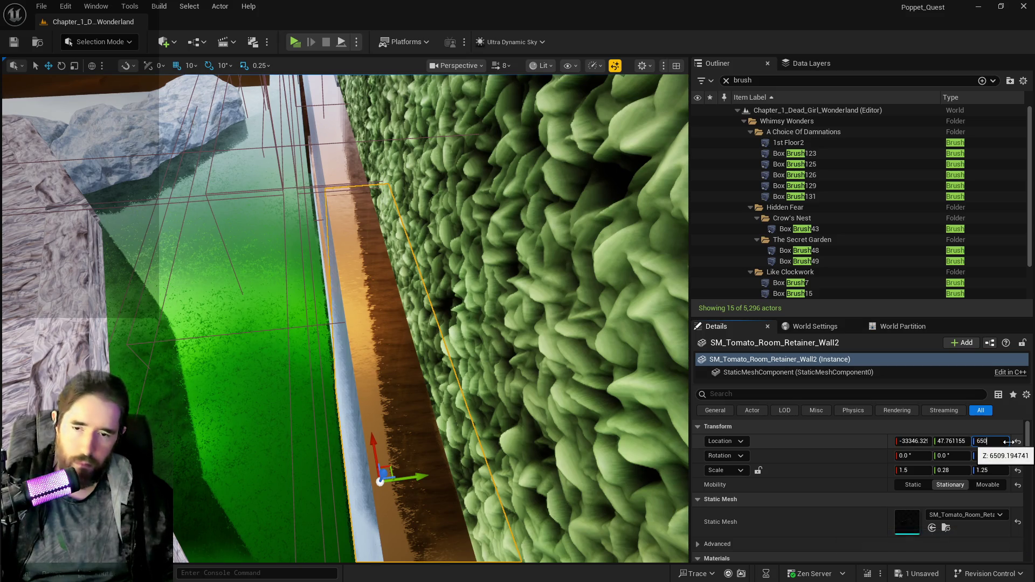
type("0")
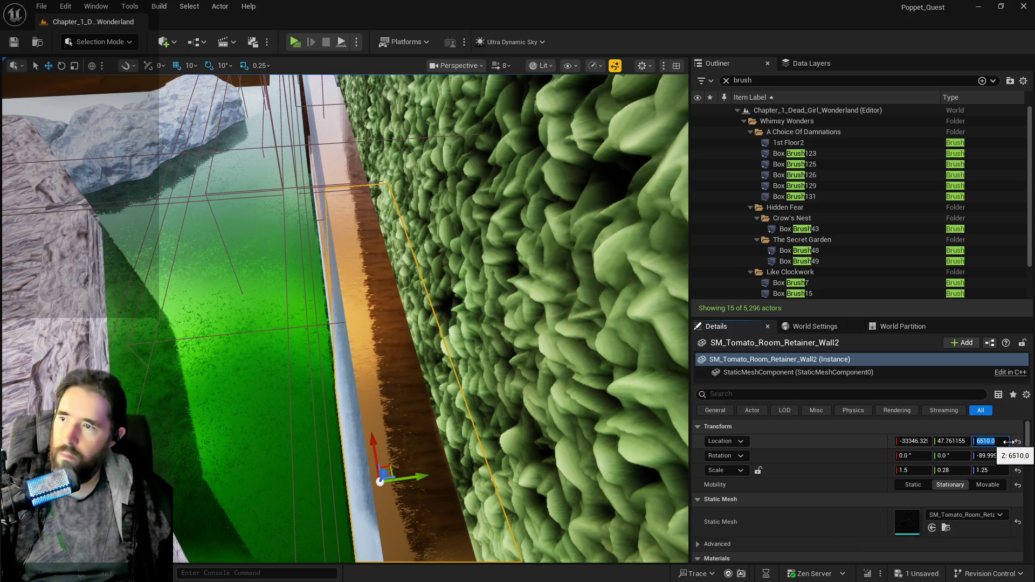
key("Return")
left_click_drag(345, 318, 275, 275)
mouse_move(528, 327)
left_mouse_down()
mouse_move(507, 320)
mouse_move(529, 326)
left_mouse_up()
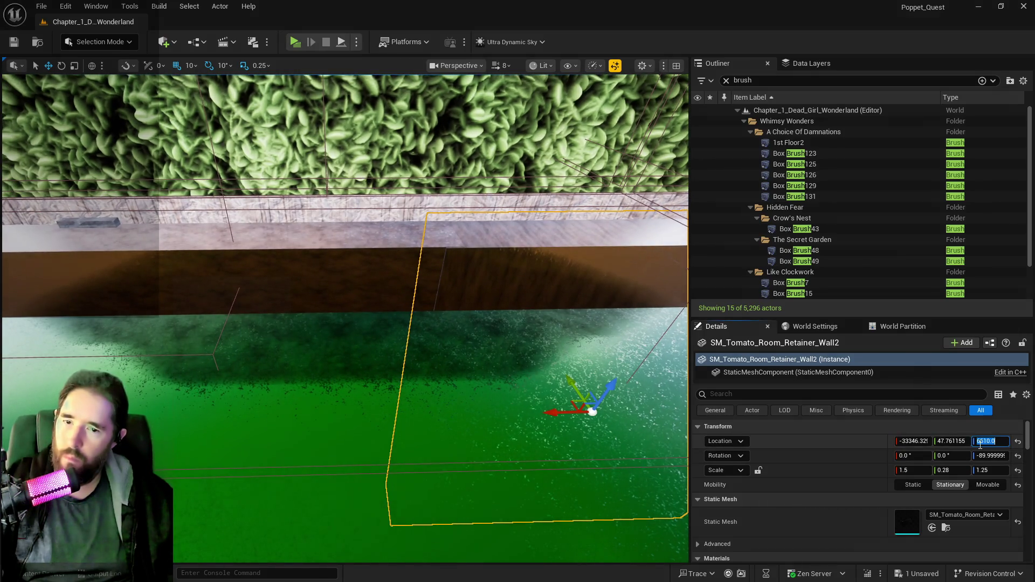
left_click(990, 442)
type("6511")
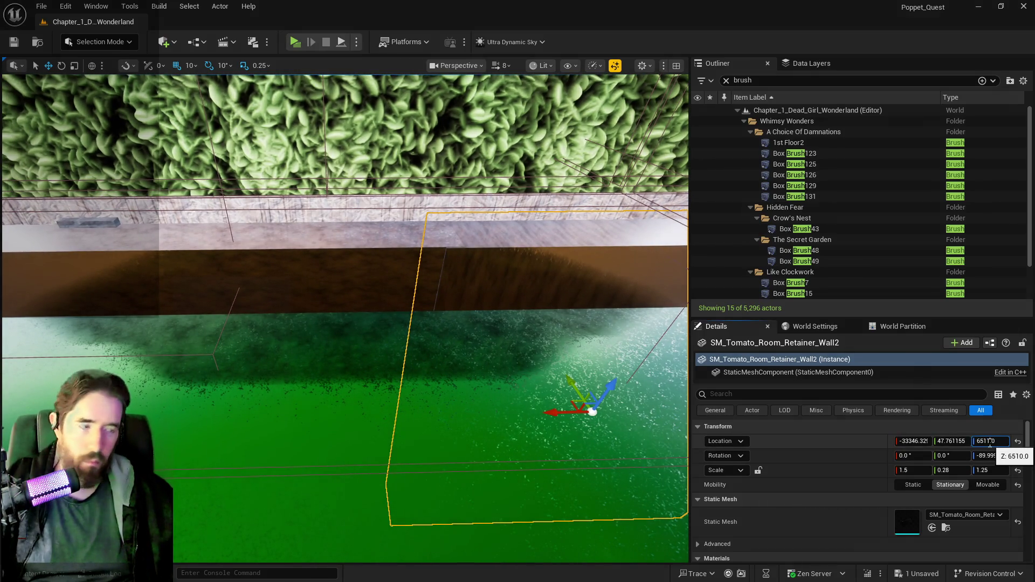
key("Return")
mouse_move(571, 288)
left_mouse_down()
mouse_move(393, 321)
mouse_move(367, 280)
left_mouse_up()
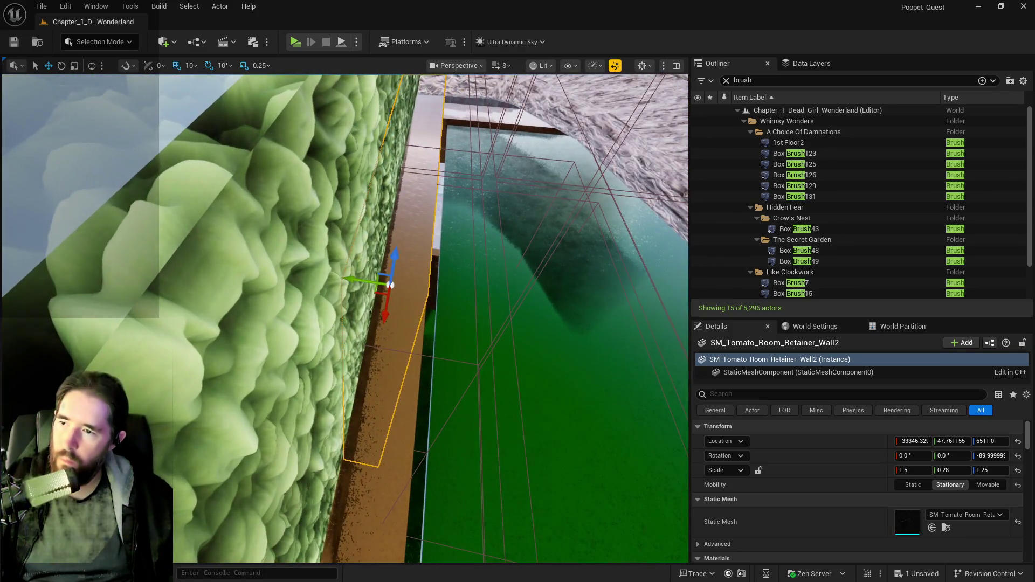
- Slide the green SM_Underworld_Ceiling plane 20 units along Y to -5360.9995
left_click(485, 323)
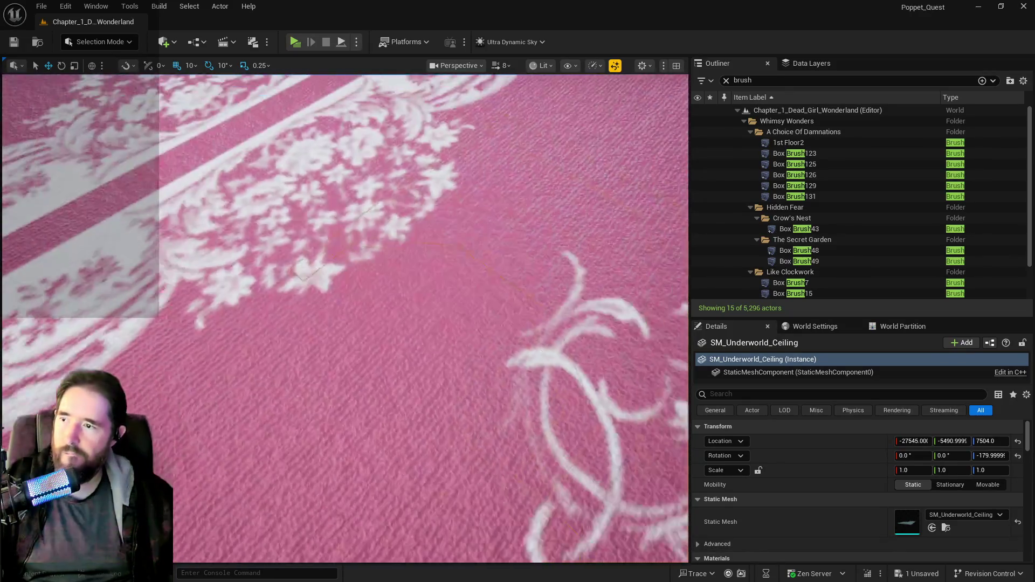
mouse_move(345, 318)
left_mouse_down()
mouse_move(359, 353)
mouse_move(348, 340)
left_mouse_up()
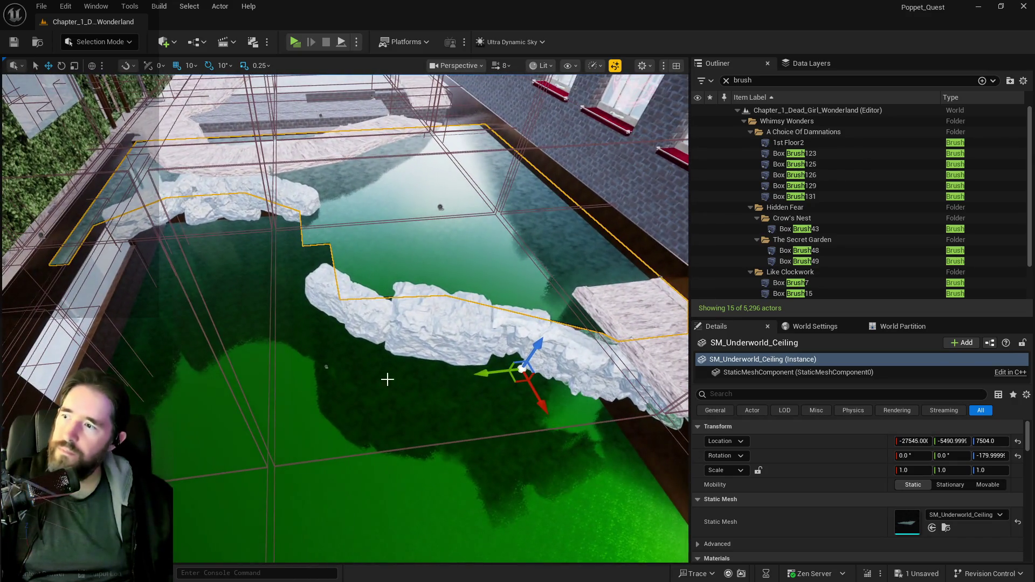
left_click_drag(387, 379, 415, 385)
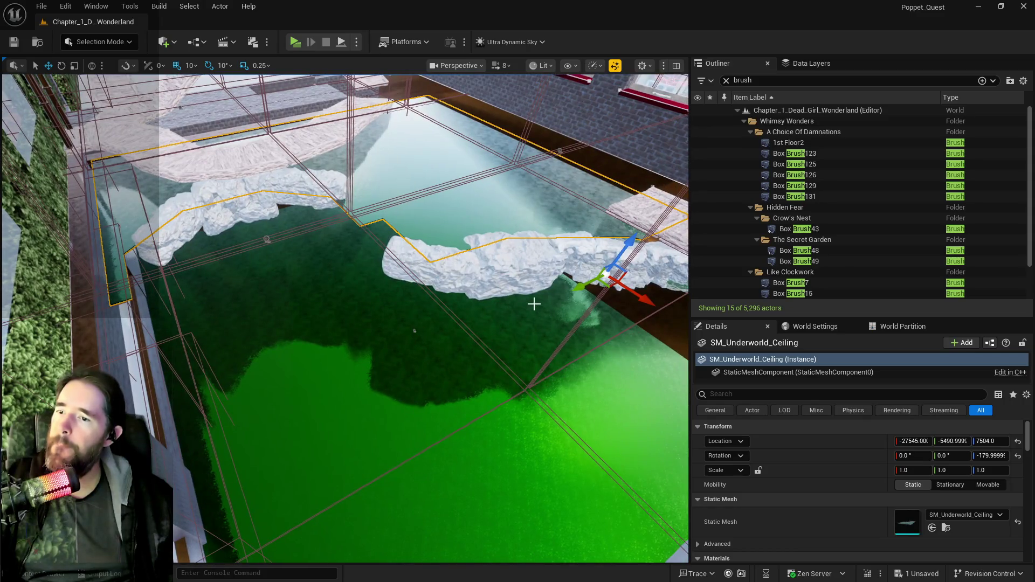
mouse_move(569, 294)
left_mouse_down()
mouse_move(574, 287)
mouse_move(550, 300)
left_mouse_up()
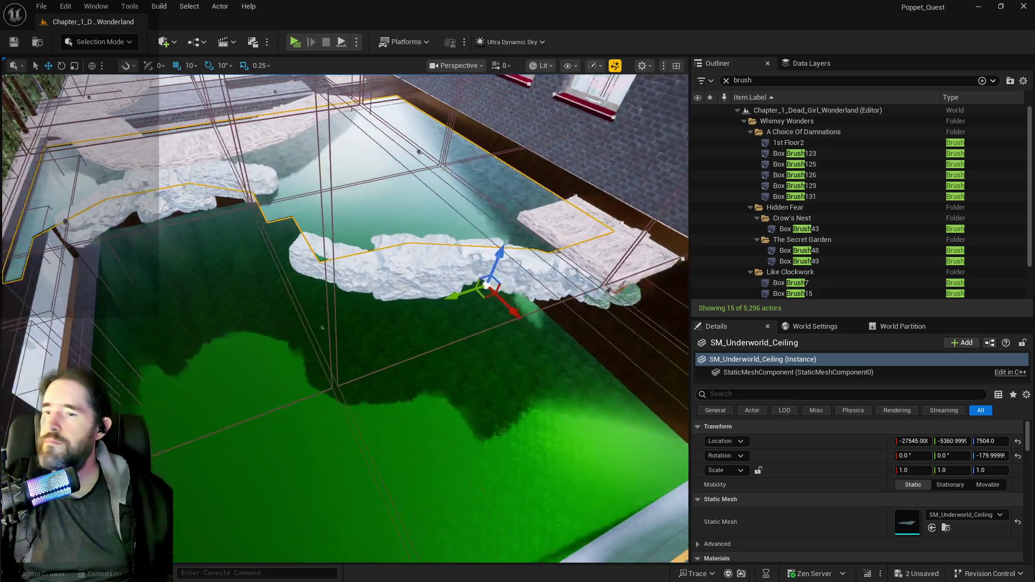
- Delete the 'brush' Outliner filter text so all 5,296 actors are listed
mouse_move(322, 327)
left_mouse_down()
mouse_move(460, 82)
mouse_move(385, 436)
mouse_move(372, 318)
left_mouse_up()
left_click(742, 80)
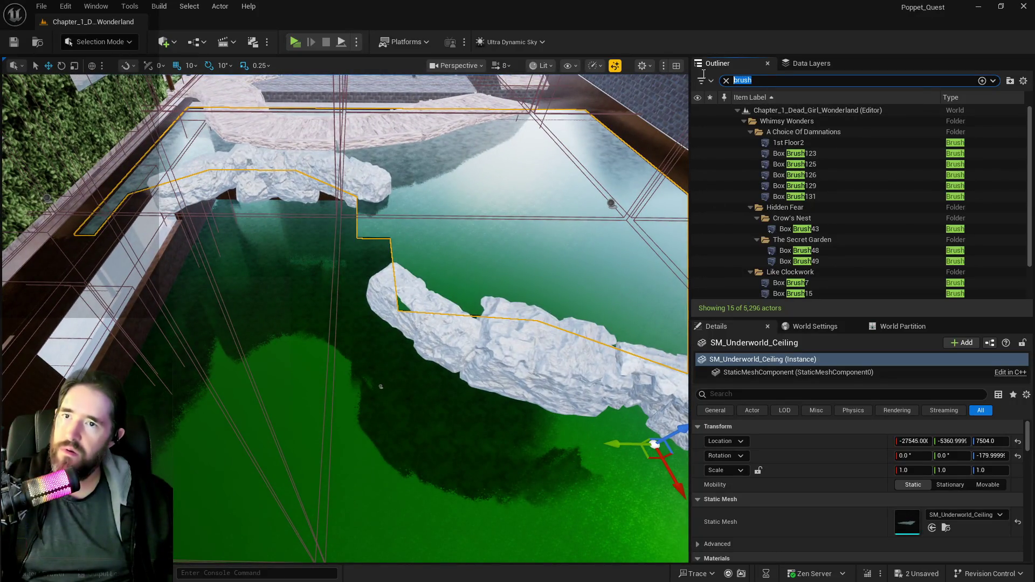
key("BackSpace")
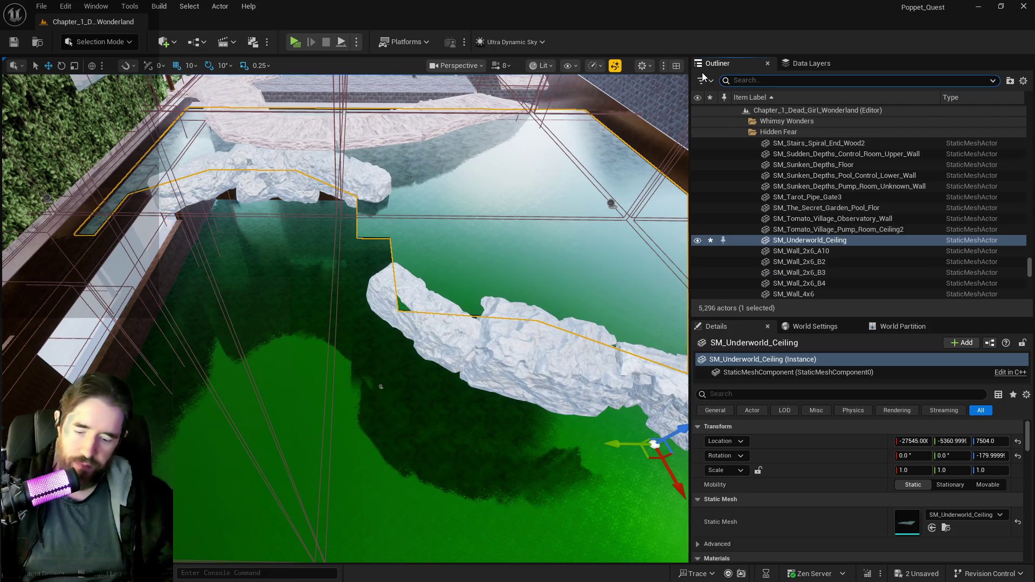
- Filter the data layers by 'sec' and load DL_The_Secret_Garden
left_click(786, 68)
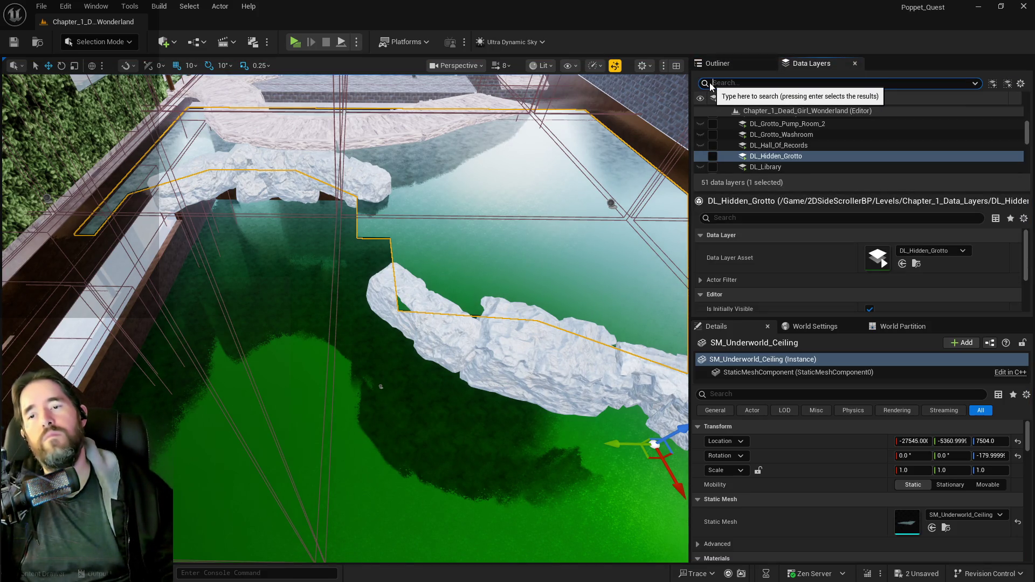
type("sec")
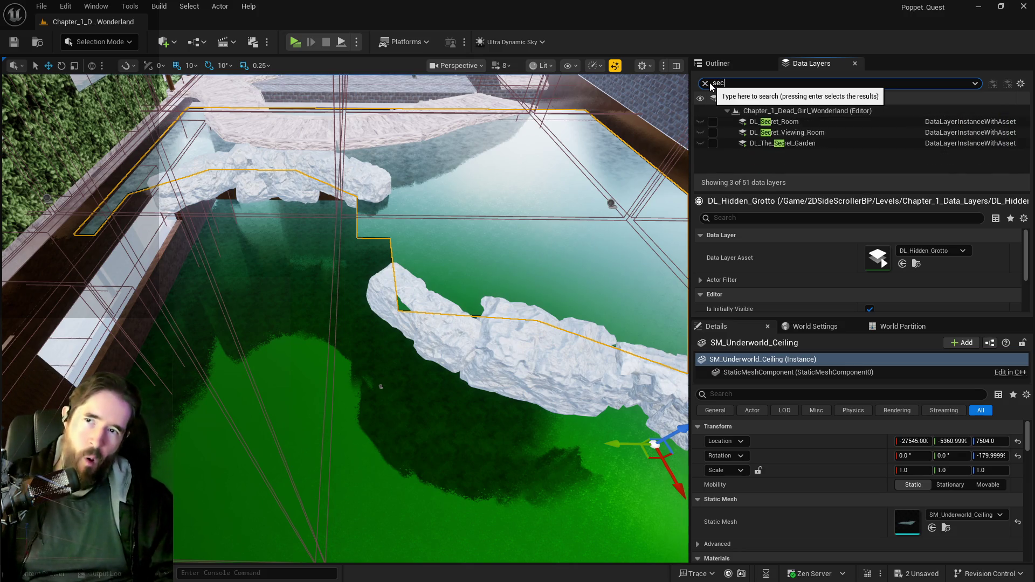
left_click(712, 144)
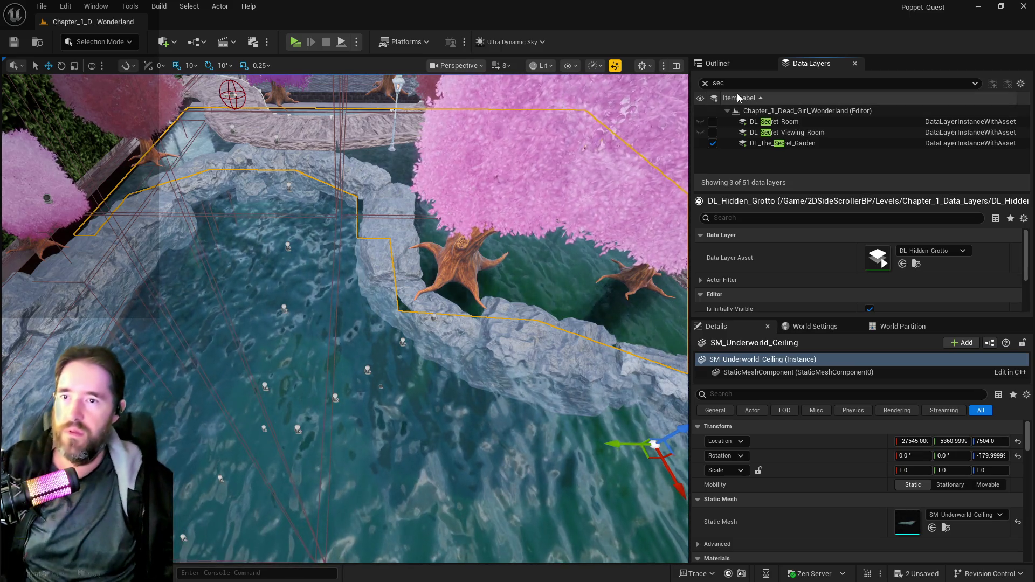
- Filter by 'underwo' and load DL_The_Underworld to show its props beneath the pool
left_click(704, 84)
type("underwo")
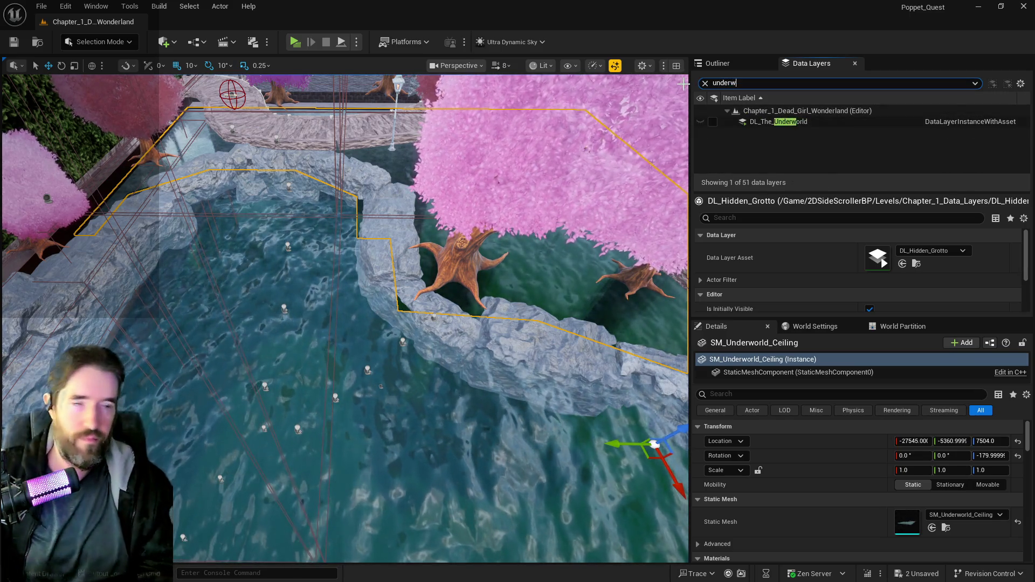
left_click(713, 123)
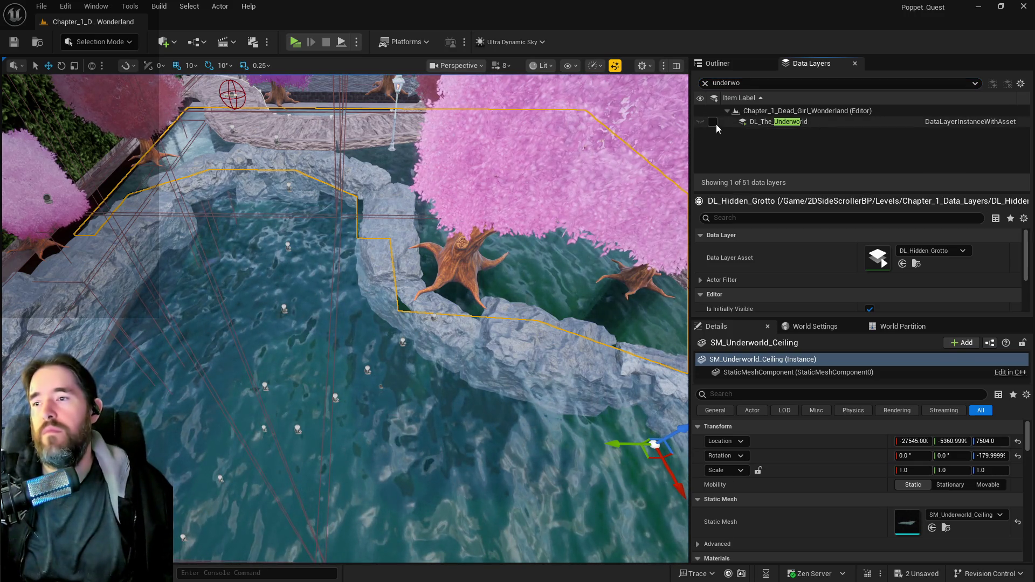
scroll(451, 217, "down", 10)
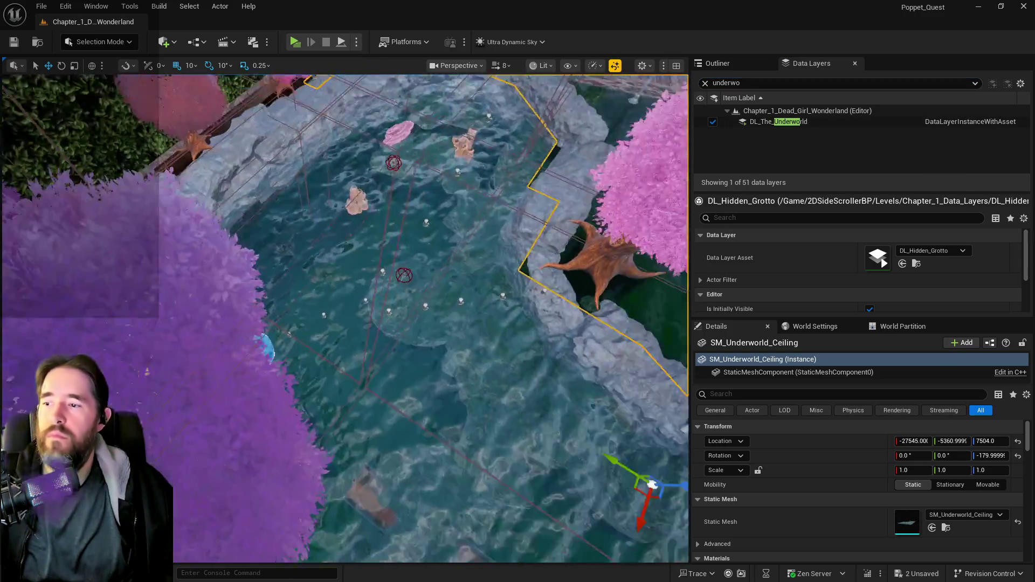
scroll(345, 318, "up", 10)
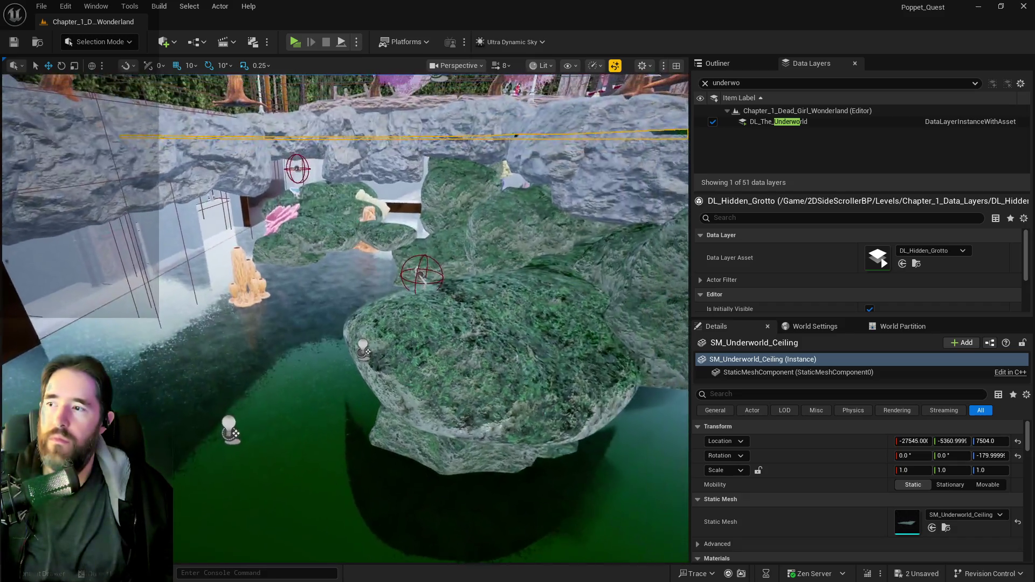
scroll(474, 153, "down", 5)
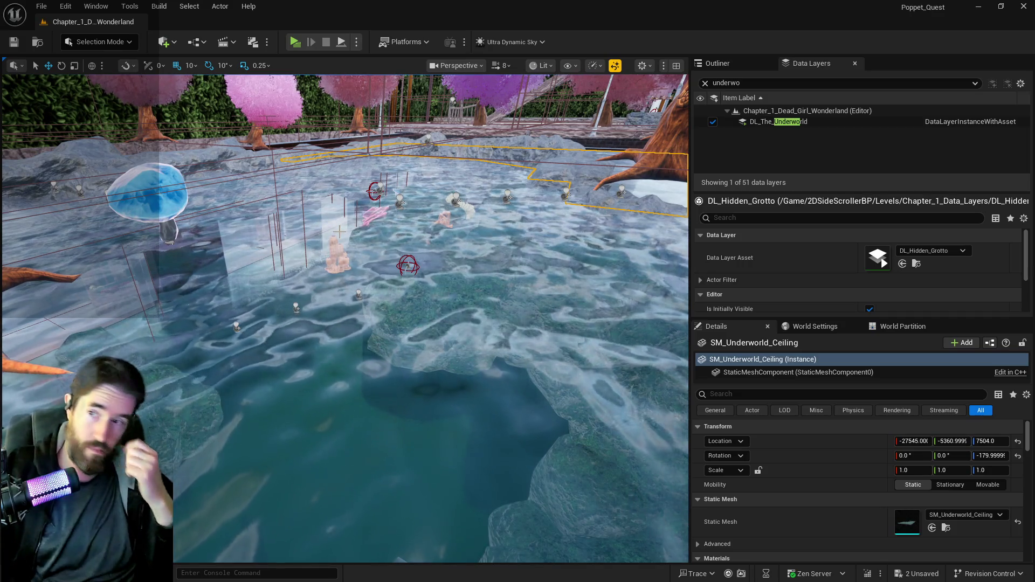
- Nudge the SM_Wall_2x6_B4 rock along the pool edge
scroll(345, 318, "down", 5)
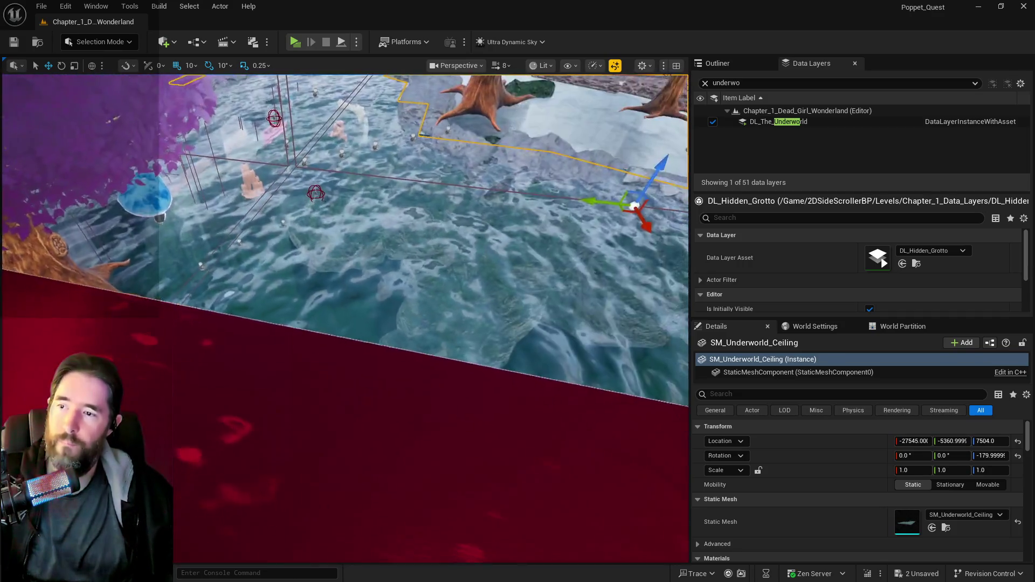
scroll(345, 318, "down", 6)
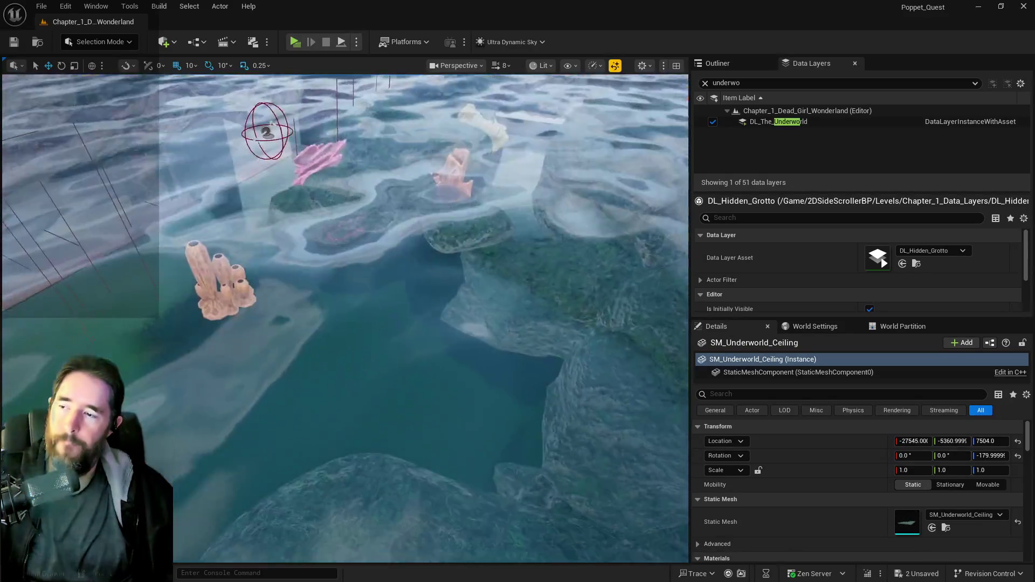
scroll(345, 318, "down", 3)
scroll(345, 318, "up", 5)
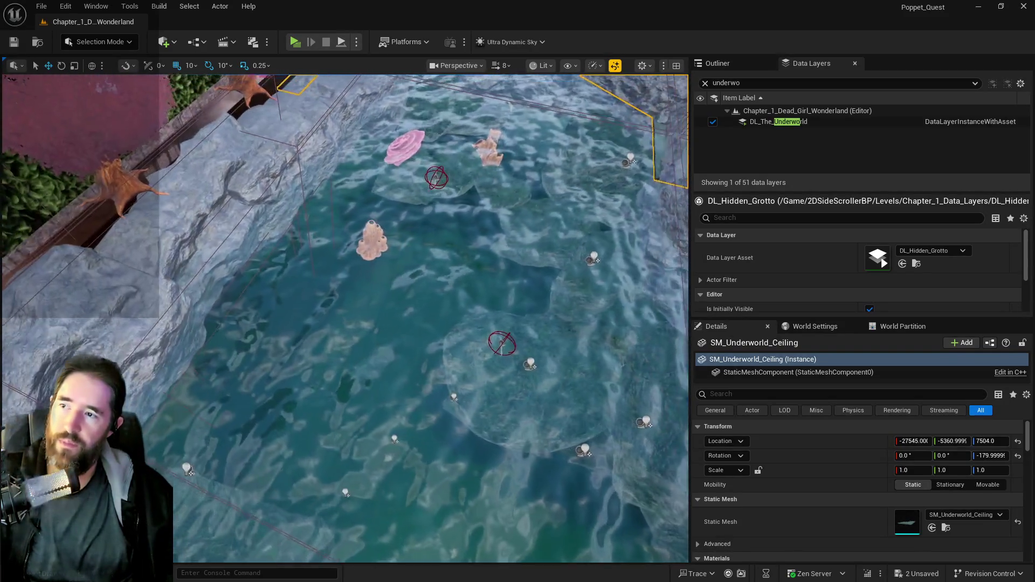
scroll(345, 318, "down", 4)
scroll(344, 318, "up", 3)
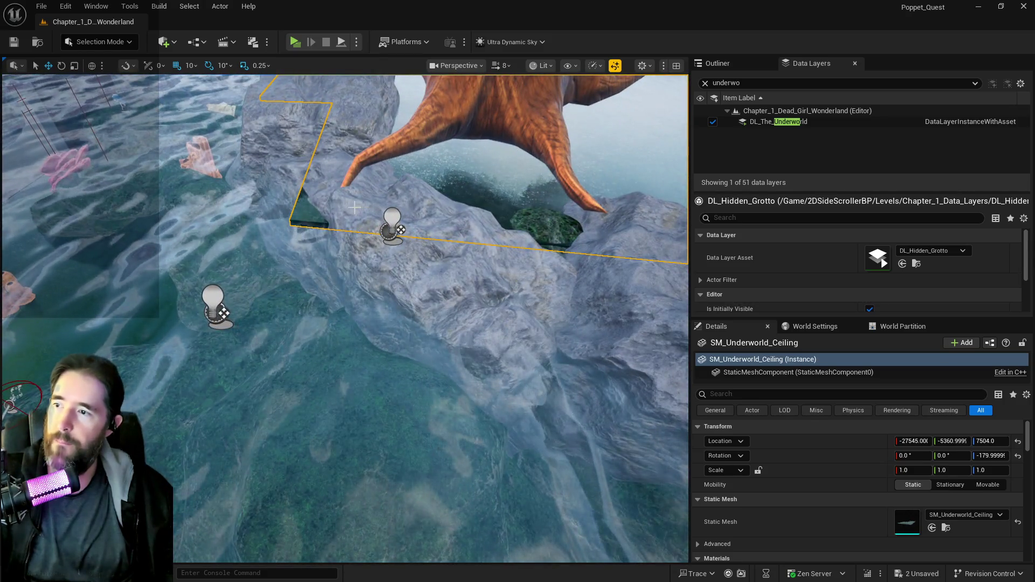
left_click(354, 207)
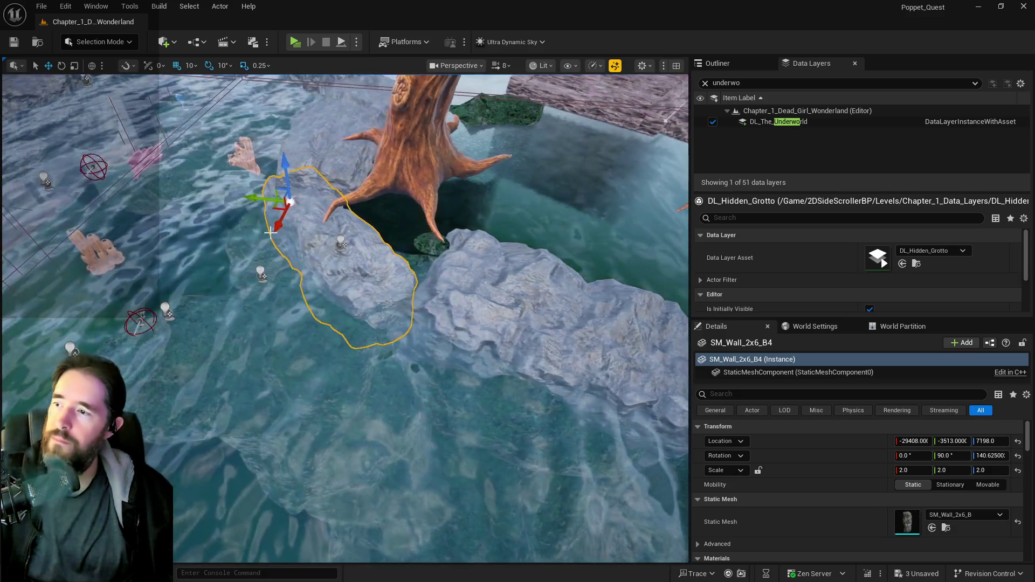
left_click_drag(278, 210, 279, 219)
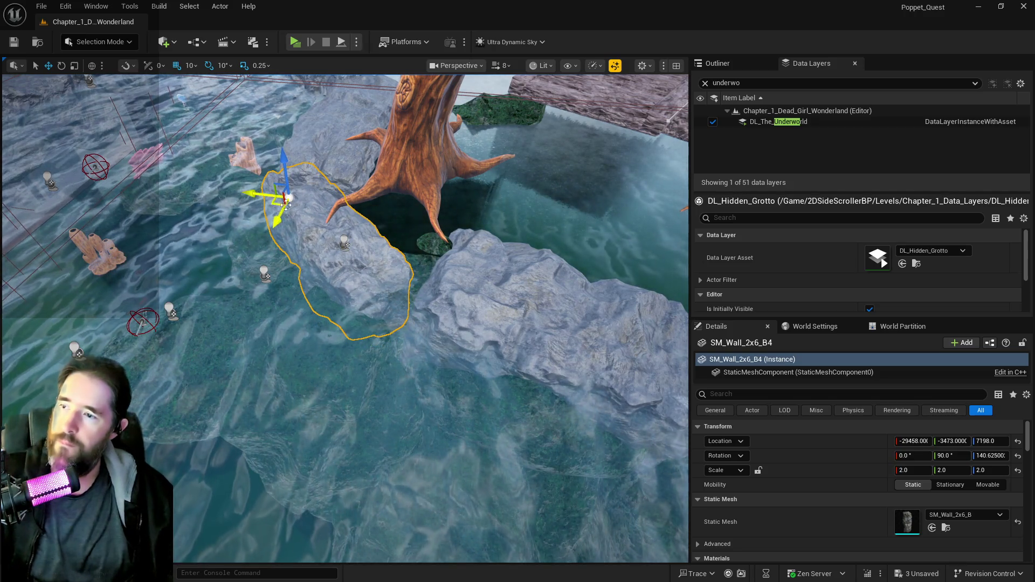
- Slide SM_Wall_Corner2 along Y and raise it to Z 7408 on the pool rim
left_click(375, 289)
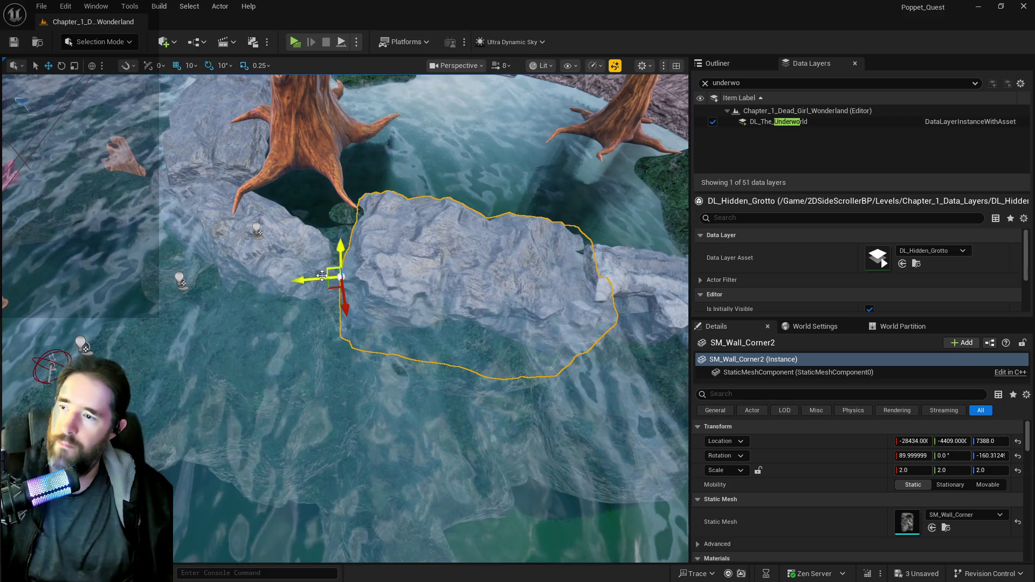
mouse_move(317, 278)
left_mouse_down()
mouse_move(244, 278)
mouse_move(250, 242)
mouse_move(179, 274)
left_mouse_up()
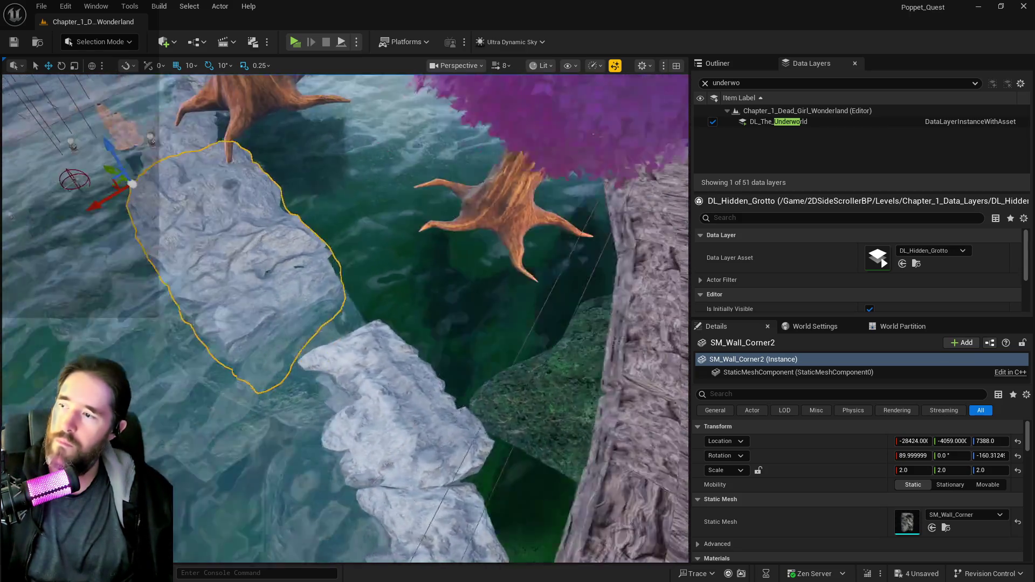
left_click_drag(386, 275, 385, 265)
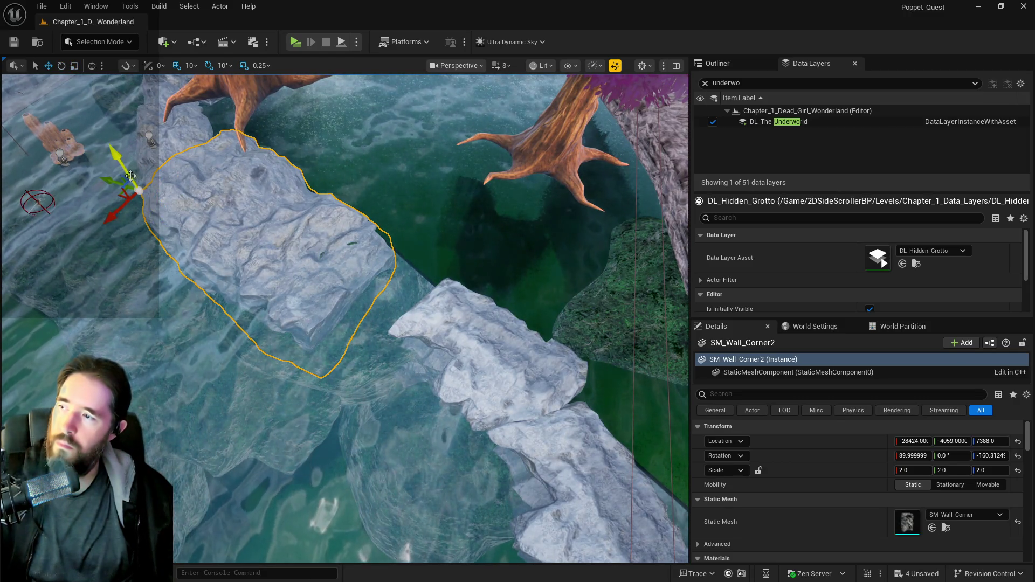
mouse_move(134, 176)
left_mouse_down()
mouse_move(127, 171)
mouse_move(390, 289)
mouse_move(339, 341)
mouse_move(296, 349)
mouse_move(306, 381)
mouse_move(312, 369)
left_mouse_up()
left_click(391, 289)
- Mirror SM_Wall_6x7 with Y scale -1 and nudge it to -28442, -5408, 6826
key("e")
key("r")
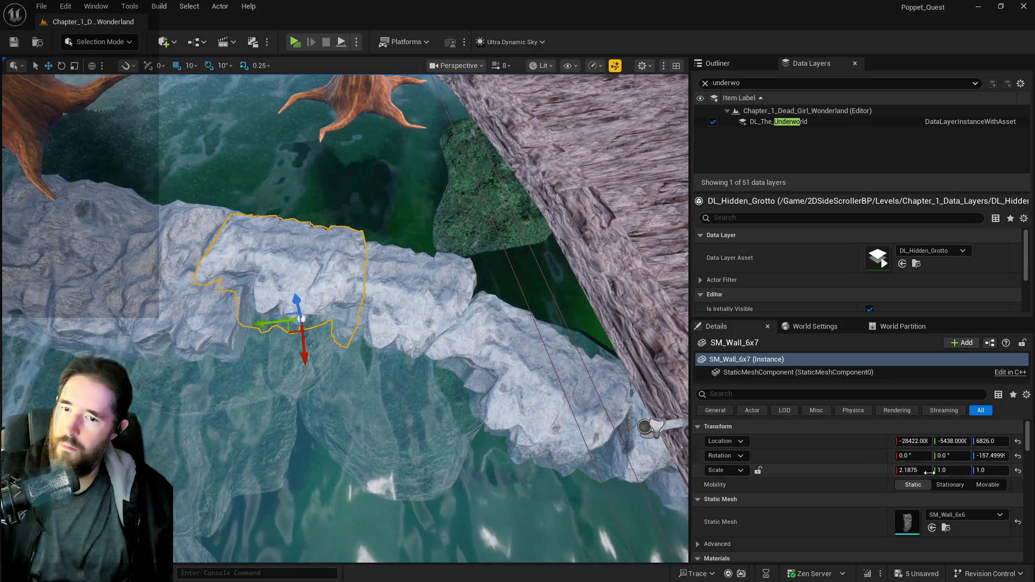
key("w")
left_click(946, 470)
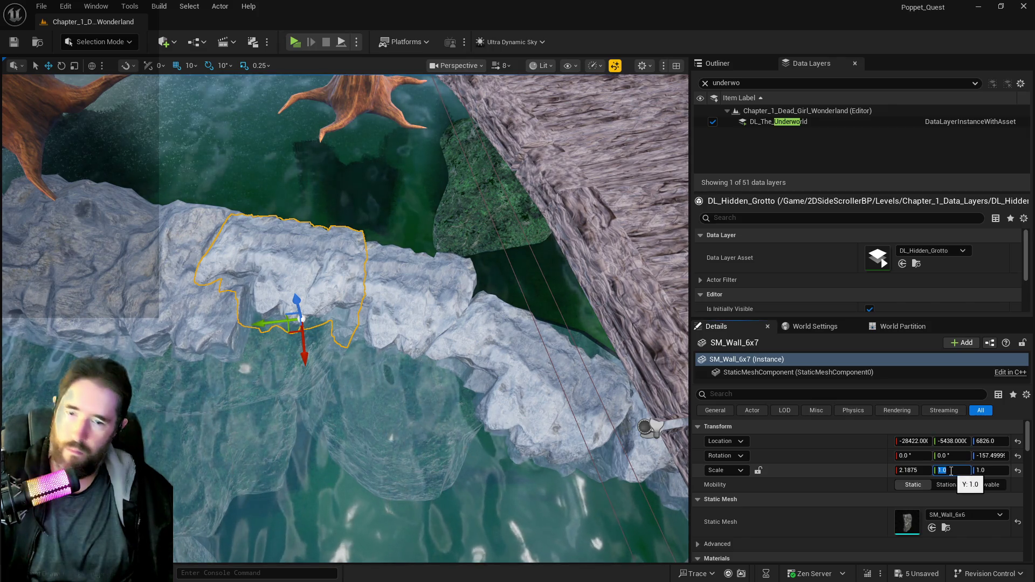
type("-1")
key("Return")
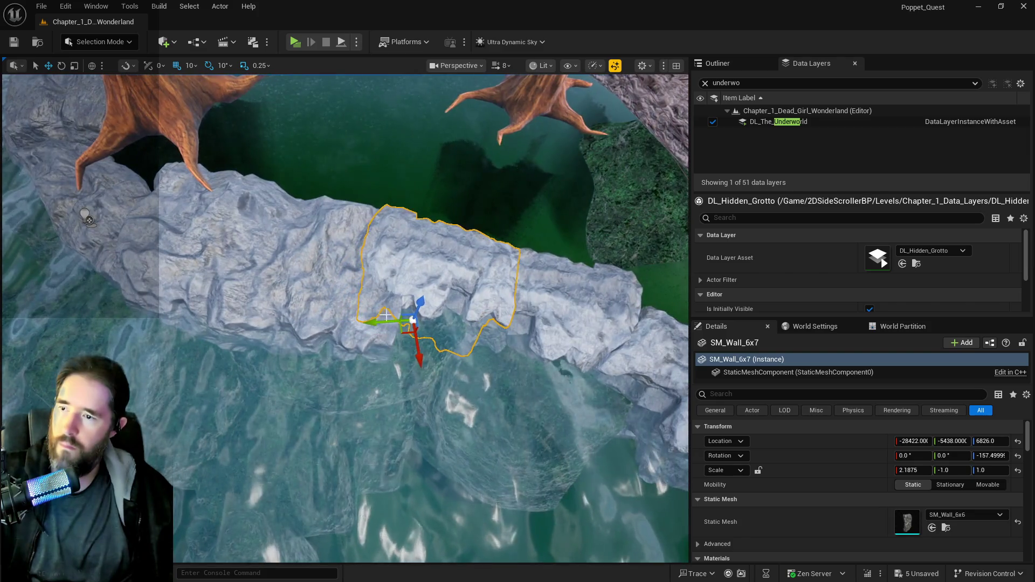
left_click_drag(384, 323, 376, 322)
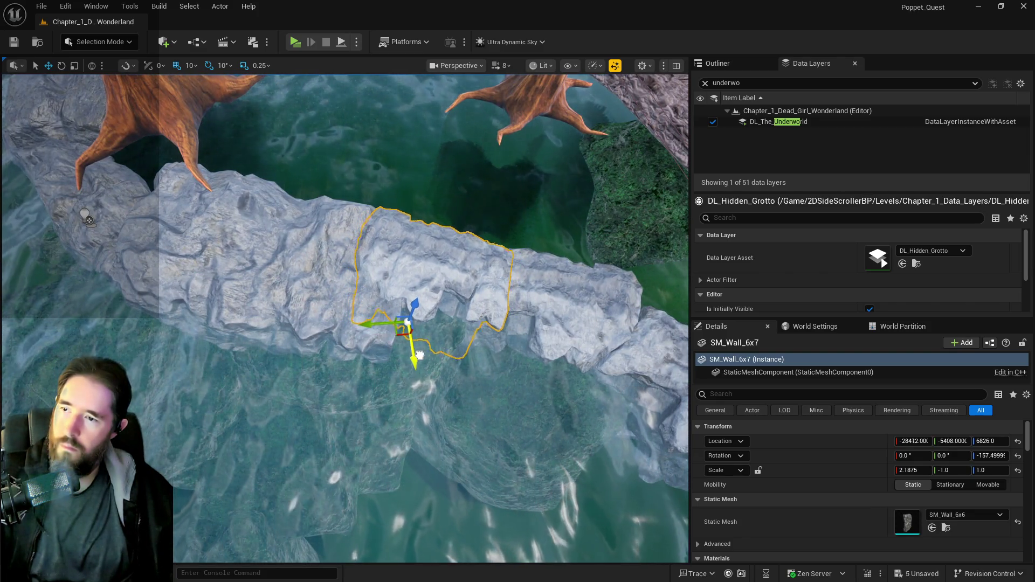
left_click_drag(415, 354, 415, 351)
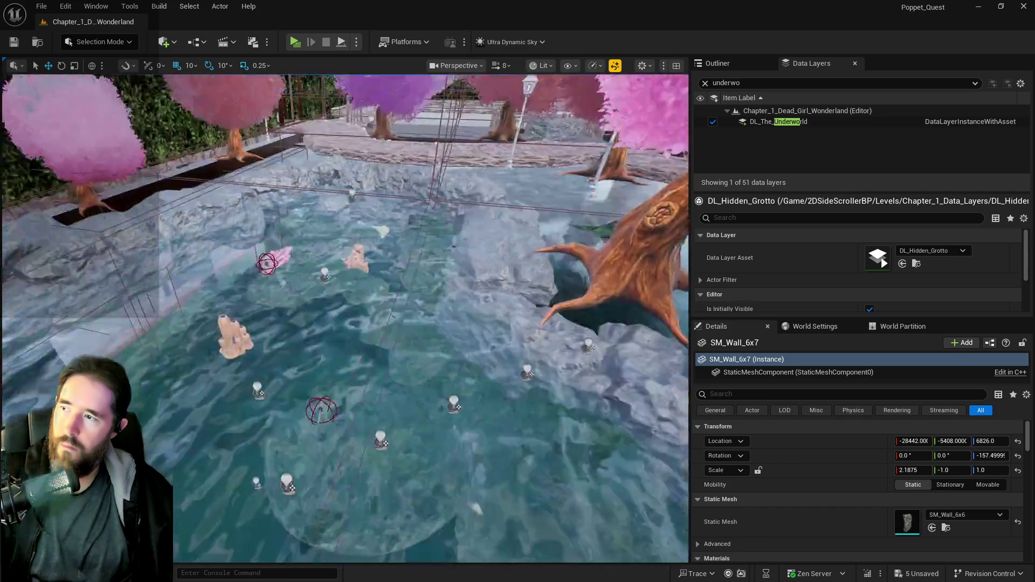
scroll(345, 318, "down", 5)
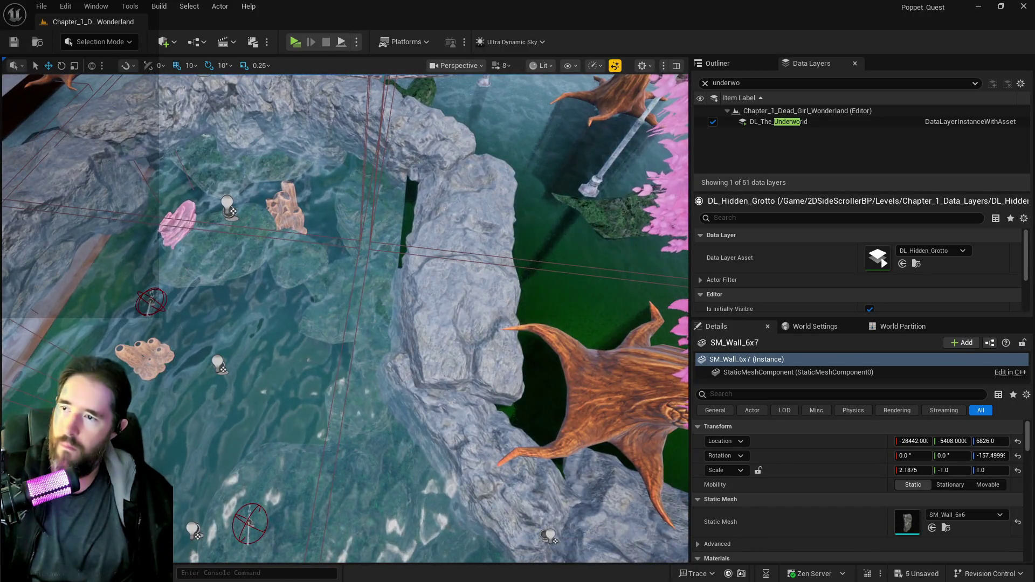
- Slide SM_Wall_2x6_A9 along Y to -30983.73, -3644.96, 7261.0 by the pool
left_click(446, 212)
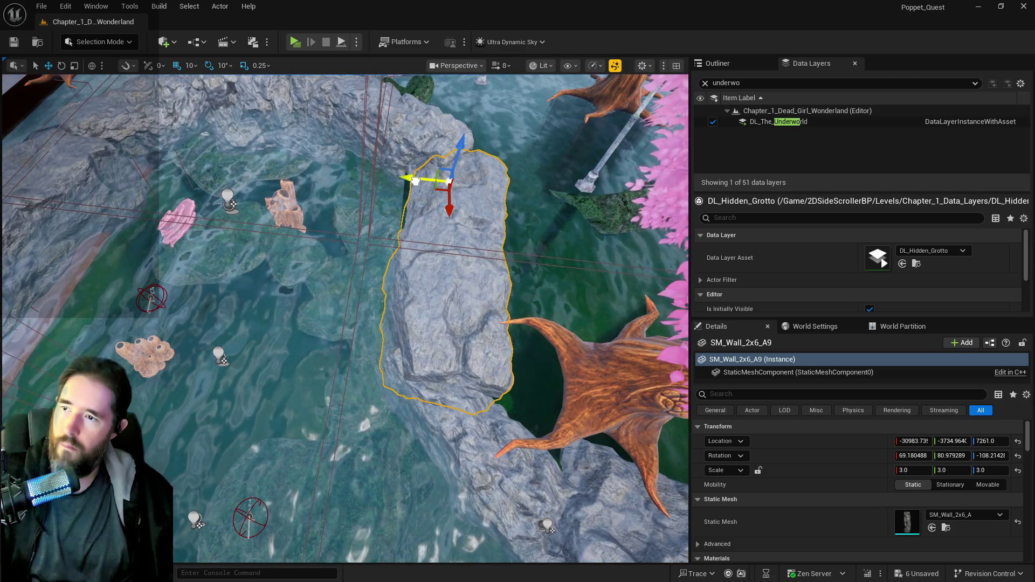
left_click_drag(415, 181, 408, 180)
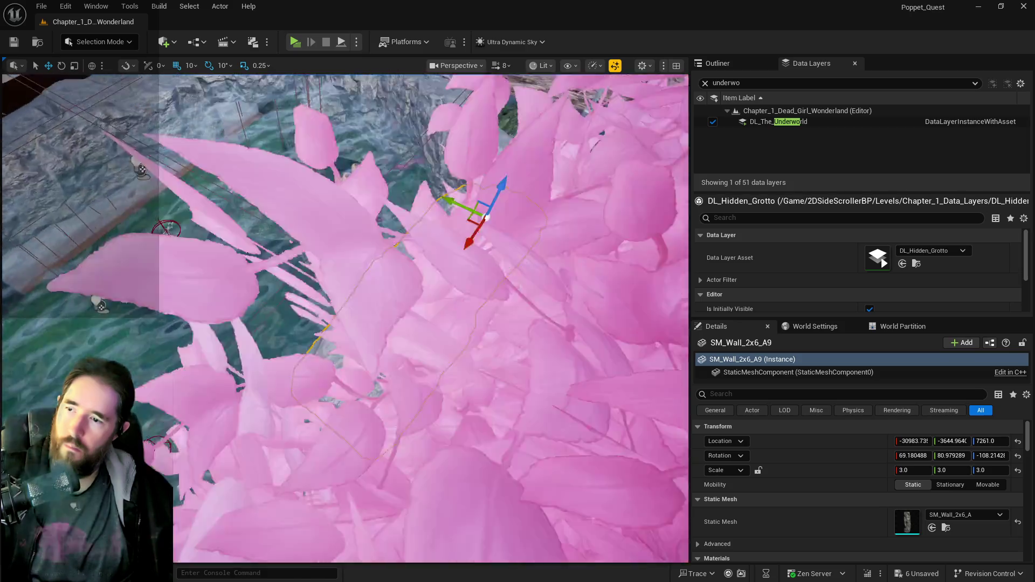
scroll(345, 318, "down", 5)
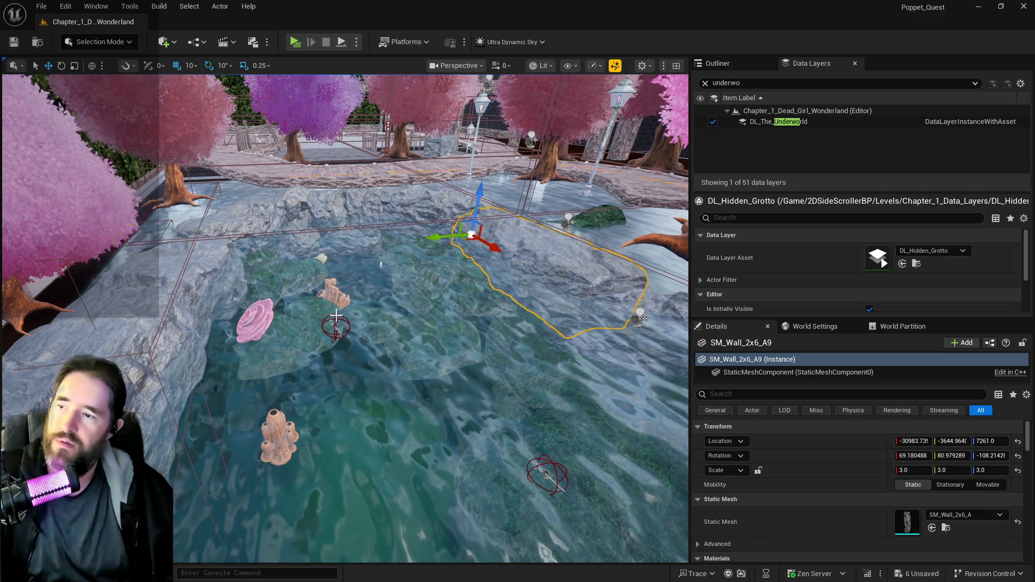
left_click(418, 322)
left_click_drag(575, 341, 575, 348)
key("e")
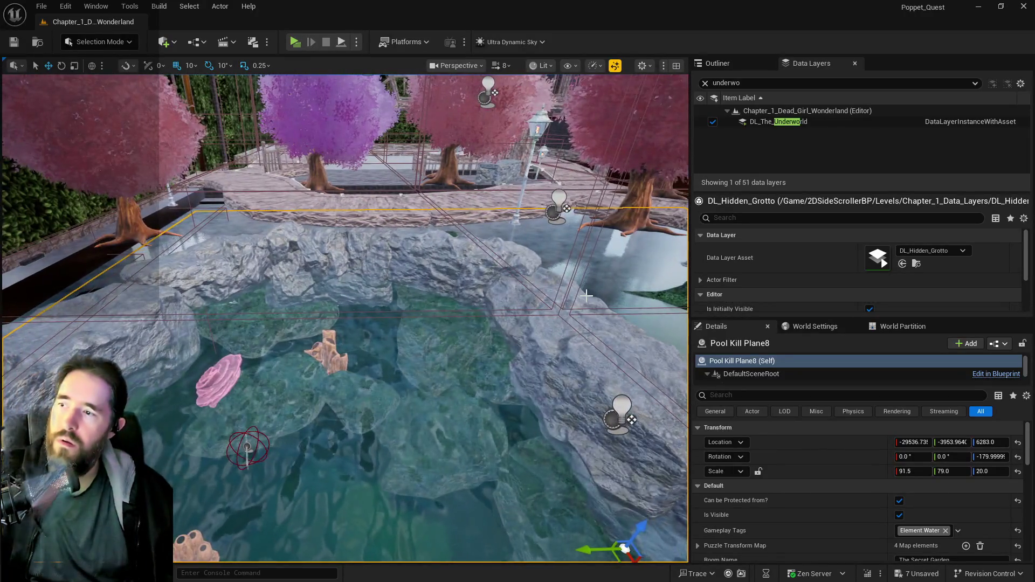
key("ctrl+z")
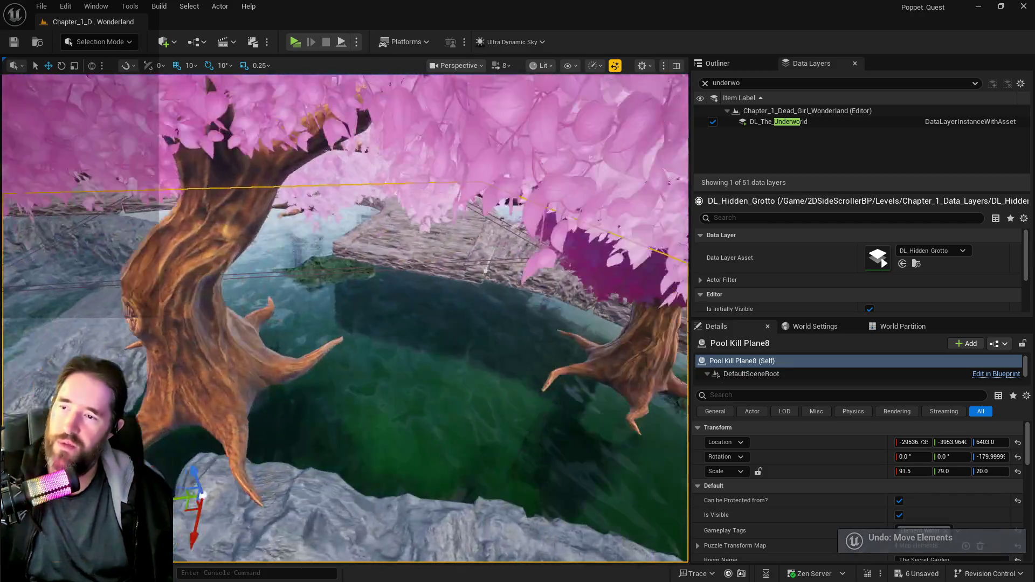
scroll(388, 423, "up", 5)
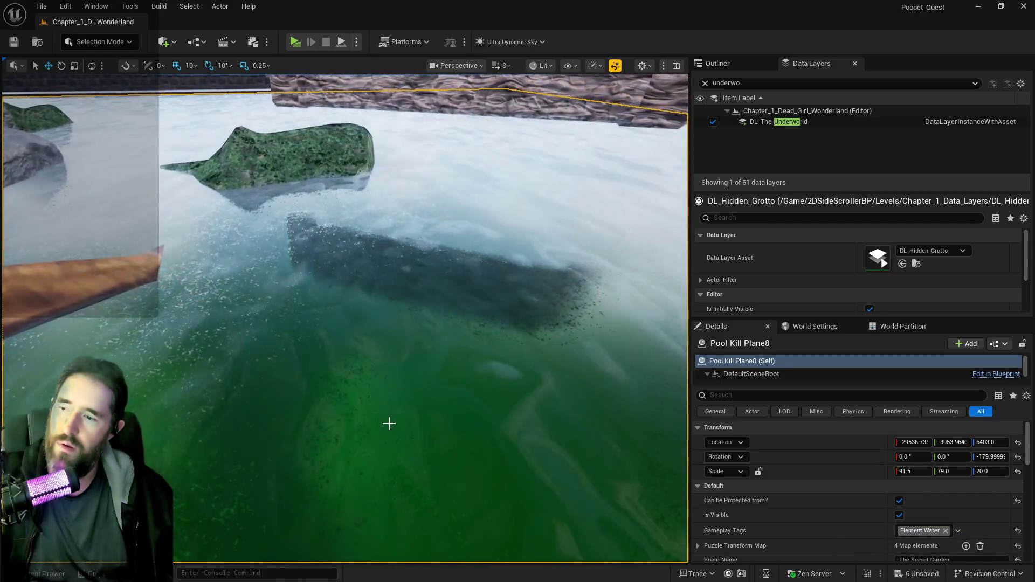
scroll(389, 423, "up", 3)
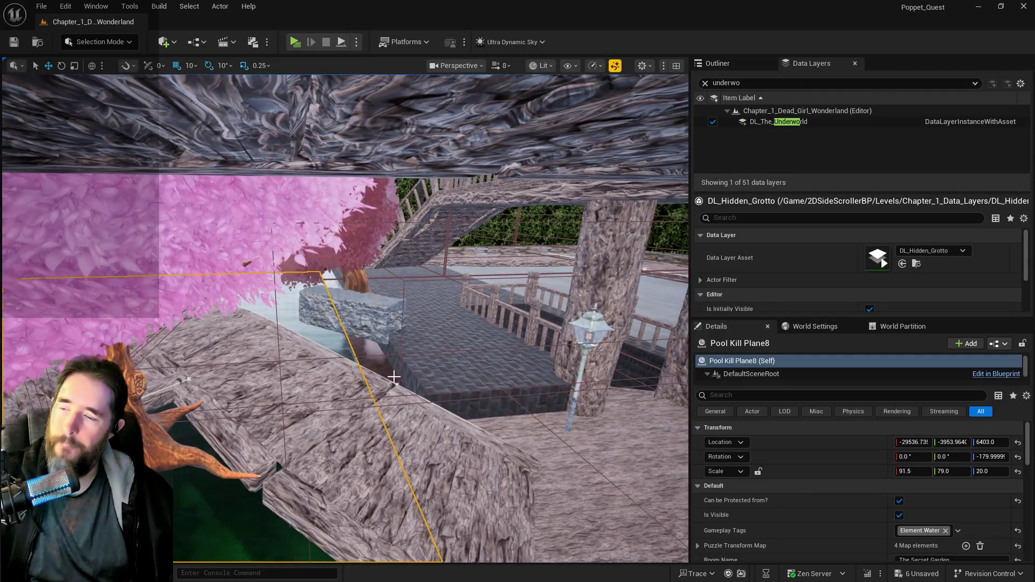
left_click(445, 370)
scroll(345, 318, "down", 10)
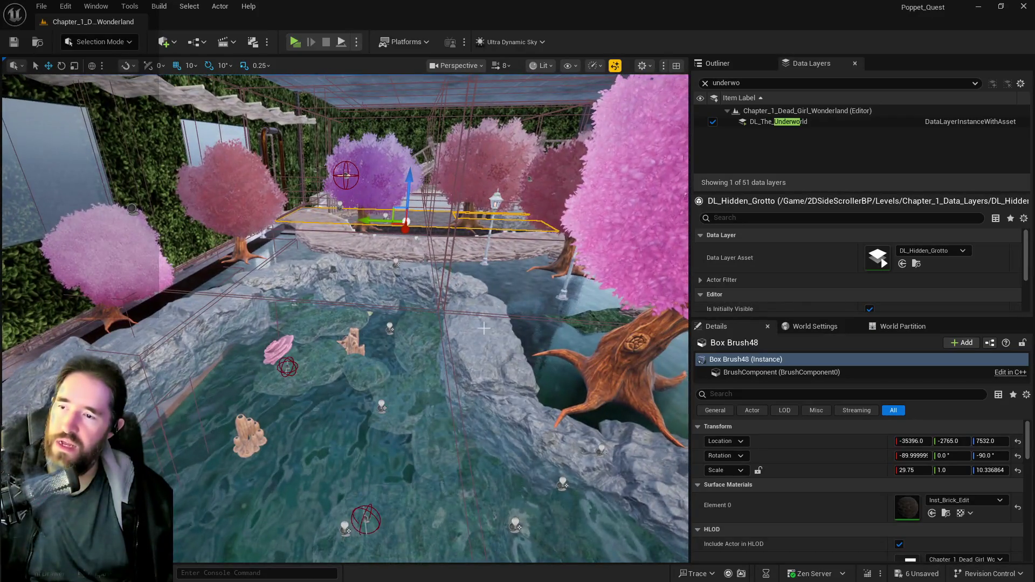
left_click(507, 308)
scroll(525, 270, "up", 10)
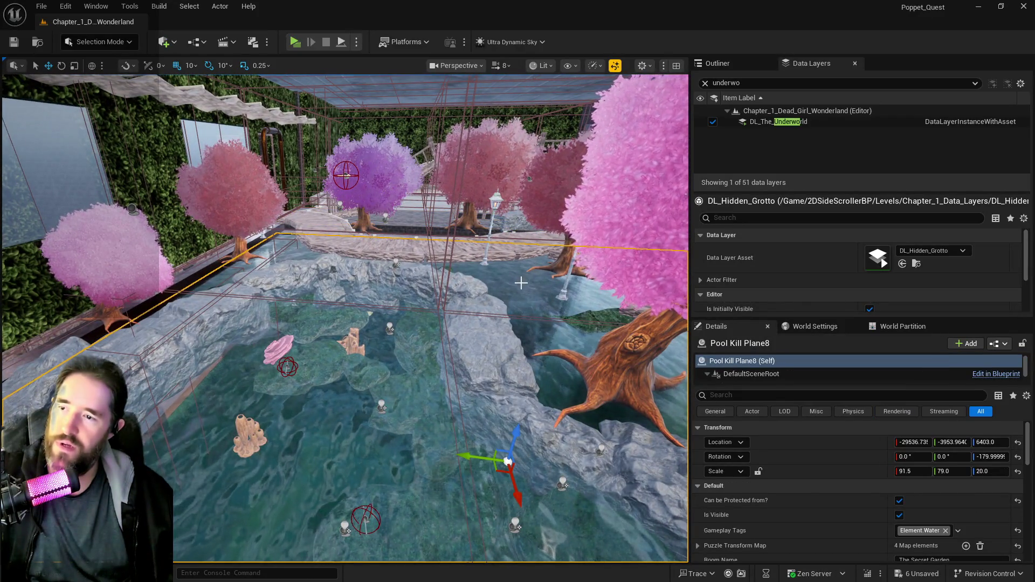
scroll(492, 328, "up", 10)
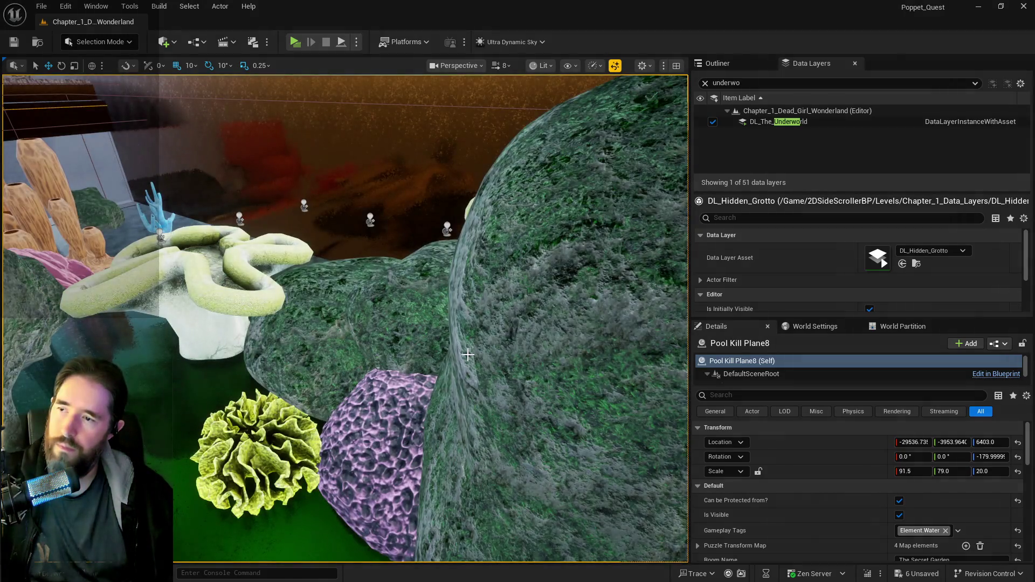
key("f")
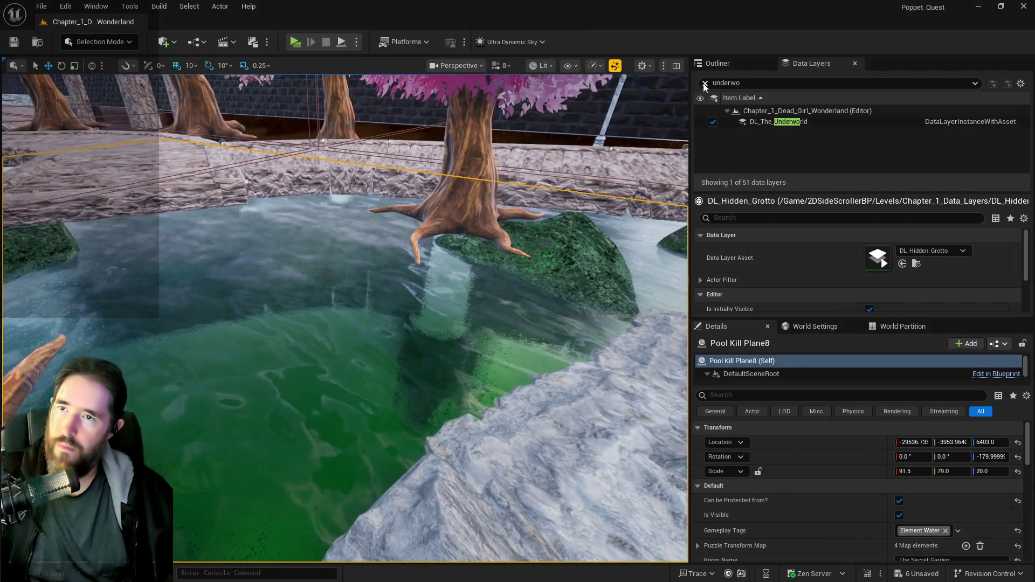
- Clear the 'underwo' filter and delete the duplicate SM_Underworld_Ceiling2, leaving 5,309 actors
left_click(704, 83)
left_click(714, 64)
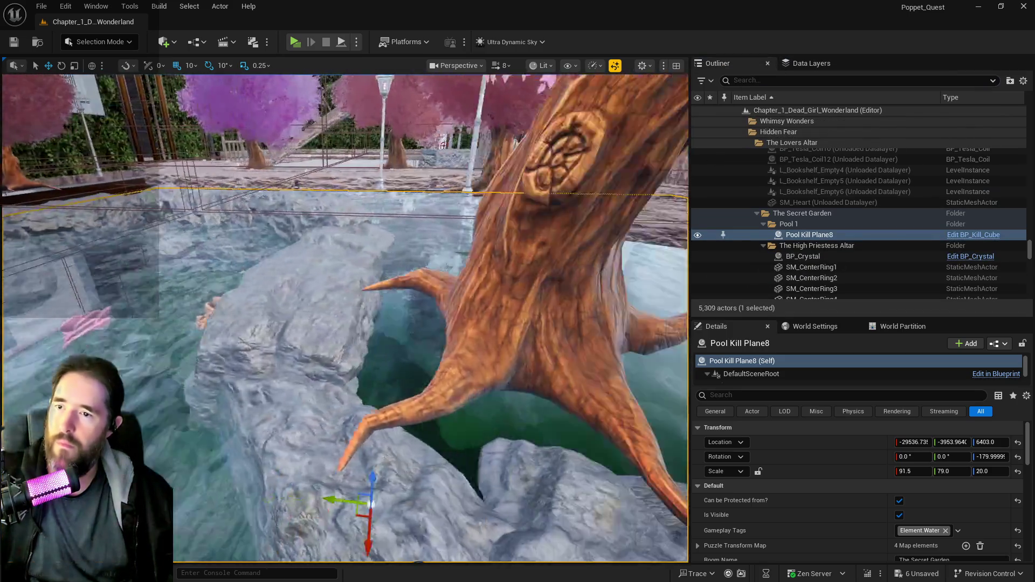
left_click_drag(480, 204, 480, 189)
left_click(481, 204)
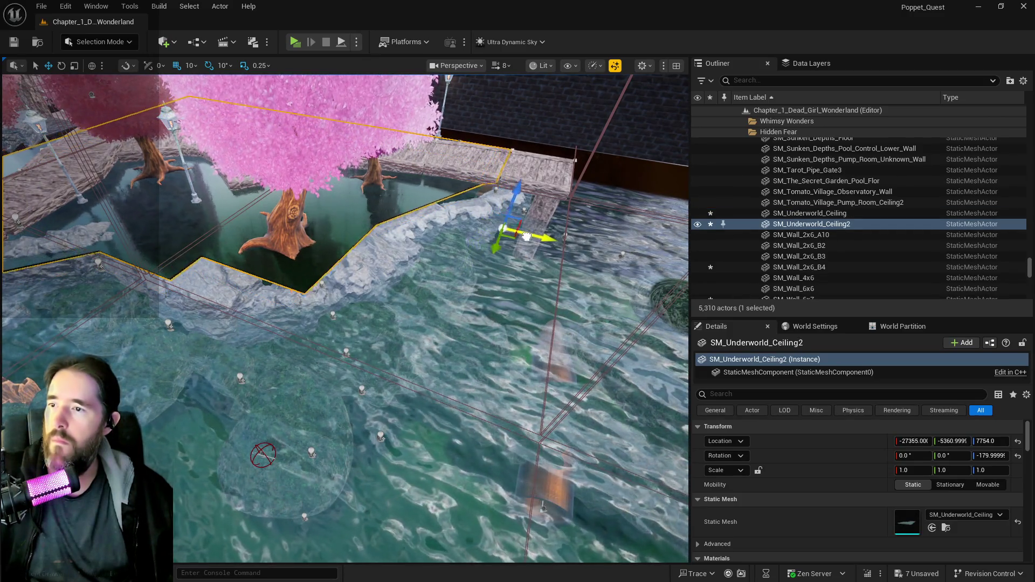
mouse_move(526, 236)
left_mouse_down()
mouse_move(641, 278)
mouse_move(392, 248)
left_mouse_up()
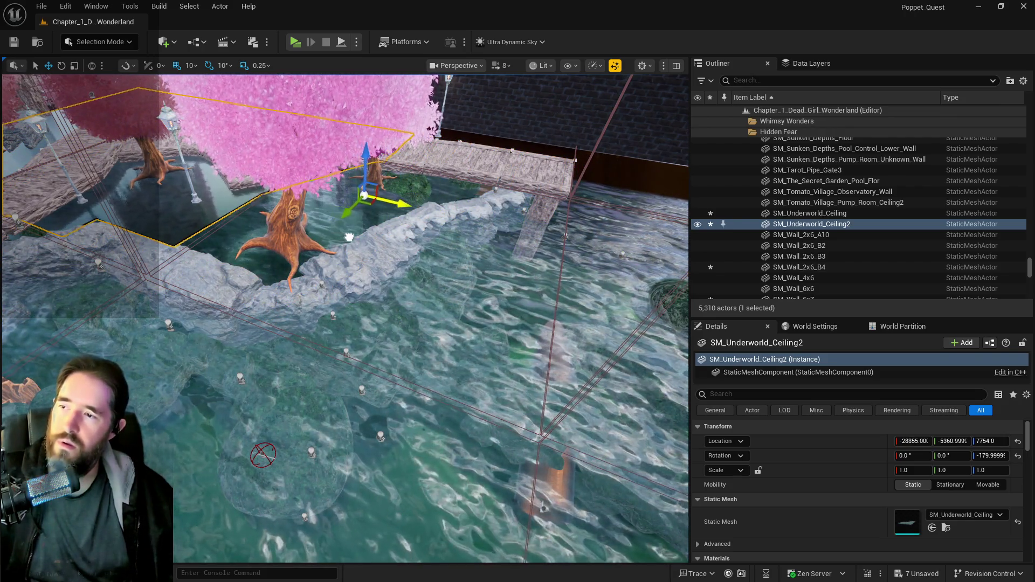
key("Delete")
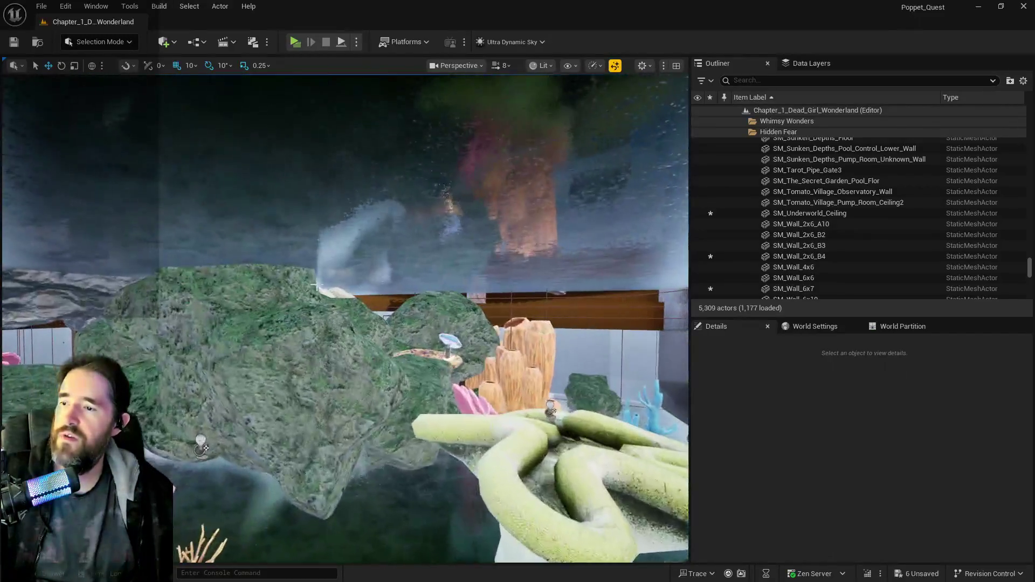
left_click(344, 257)
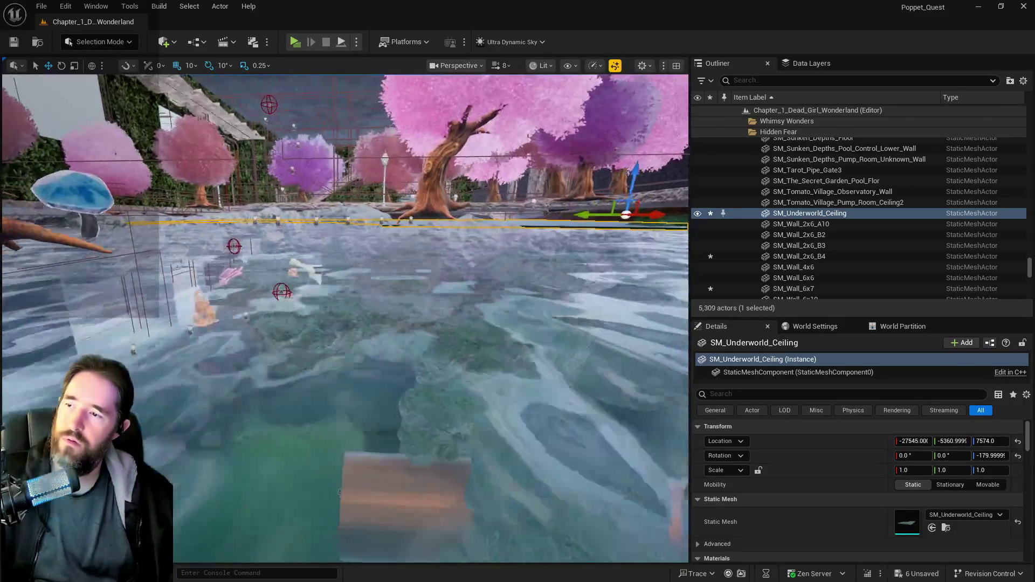
left_click_drag(344, 318, 345, 552)
- Enter Landscape mode, set the component count to 4, and place the outline over the pool
key("shift+2")
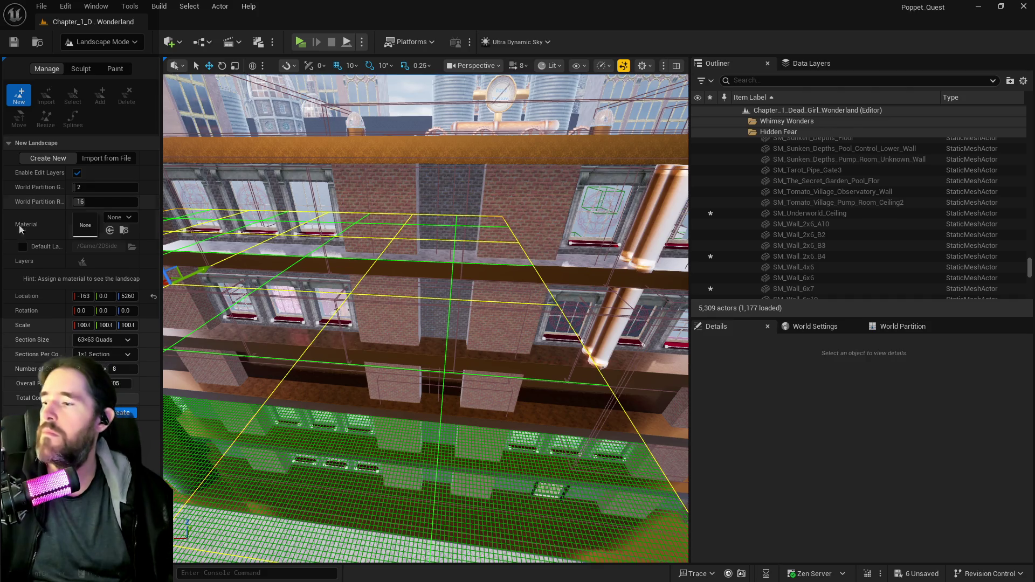
type("4")
key("Return")
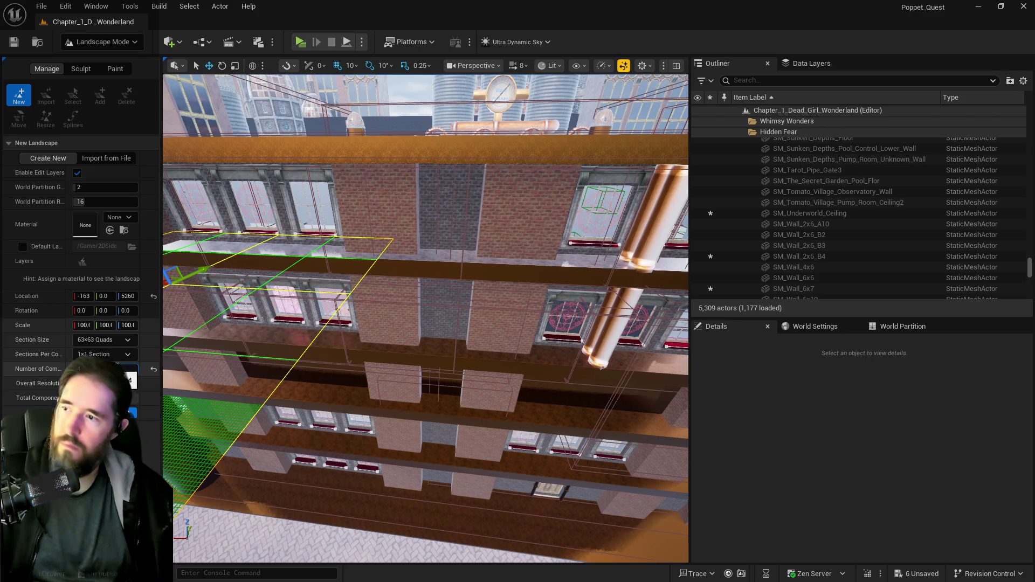
left_click_drag(425, 318, 409, 302)
left_click_drag(334, 226, 378, 248)
scroll(409, 302, "up", 5)
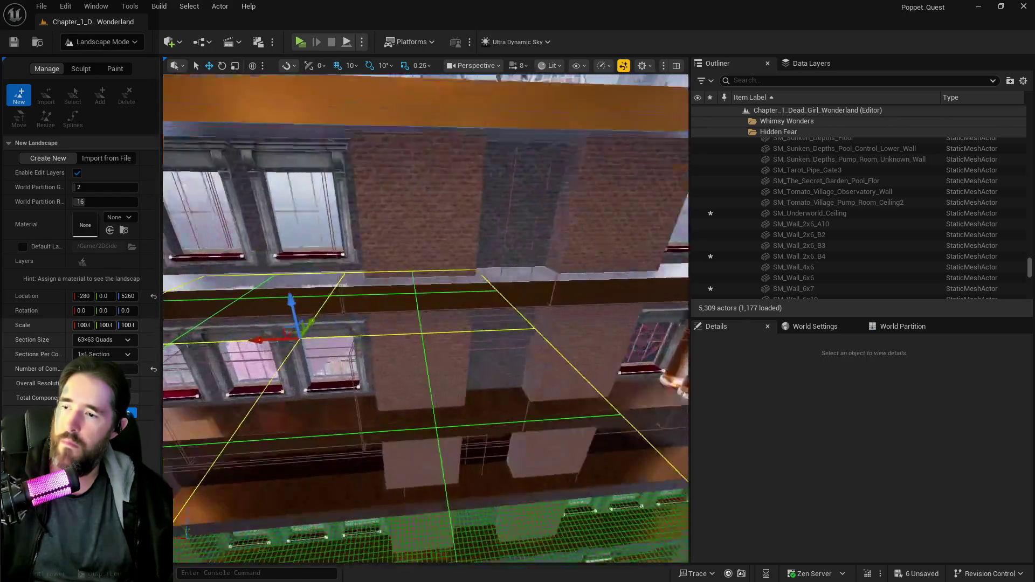
scroll(426, 318, "up", 10)
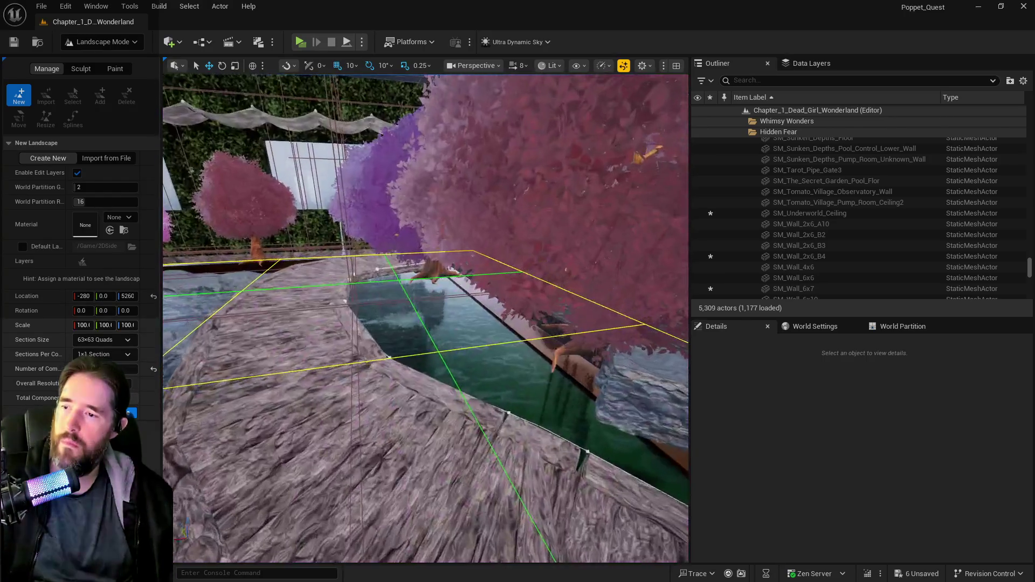
scroll(425, 318, "up", 10)
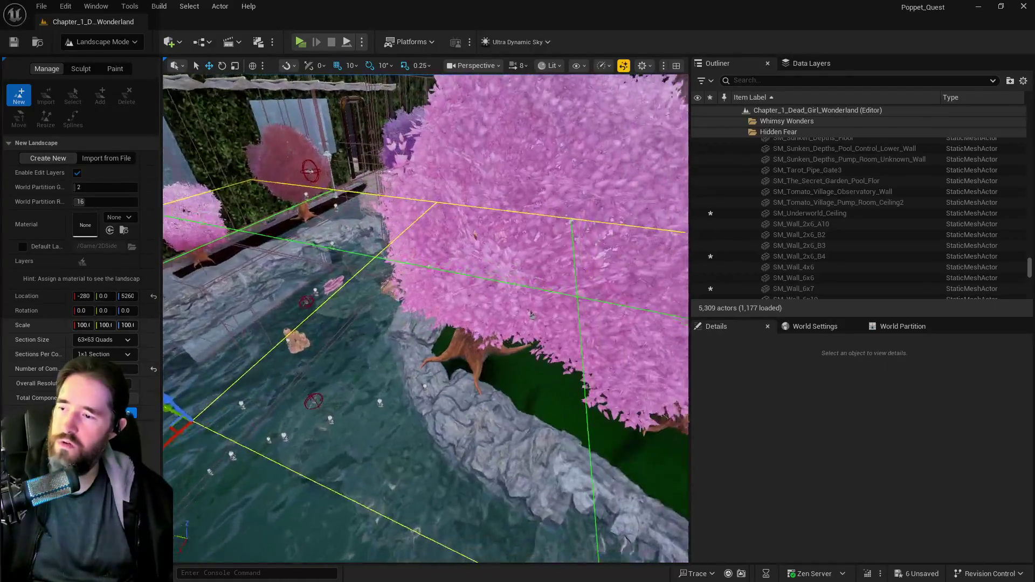
scroll(409, 362, "up", 10)
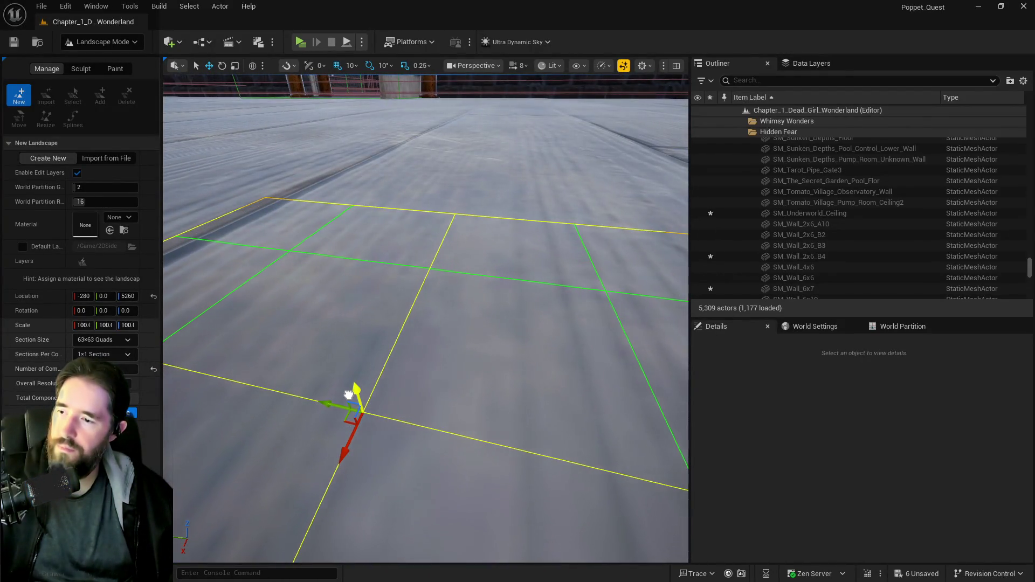
mouse_move(349, 395)
left_mouse_down()
mouse_move(561, 443)
mouse_move(604, 475)
mouse_move(571, 404)
left_mouse_up()
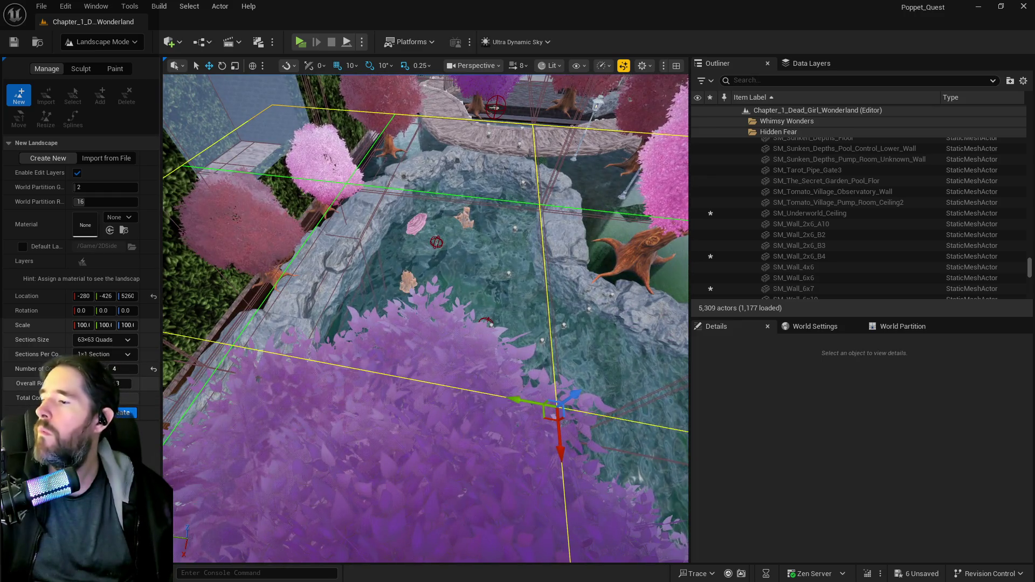
- Try 7×7 and 15×15 section sizes while resizing the grid, settling on 31×31 Quads
left_click(107, 340)
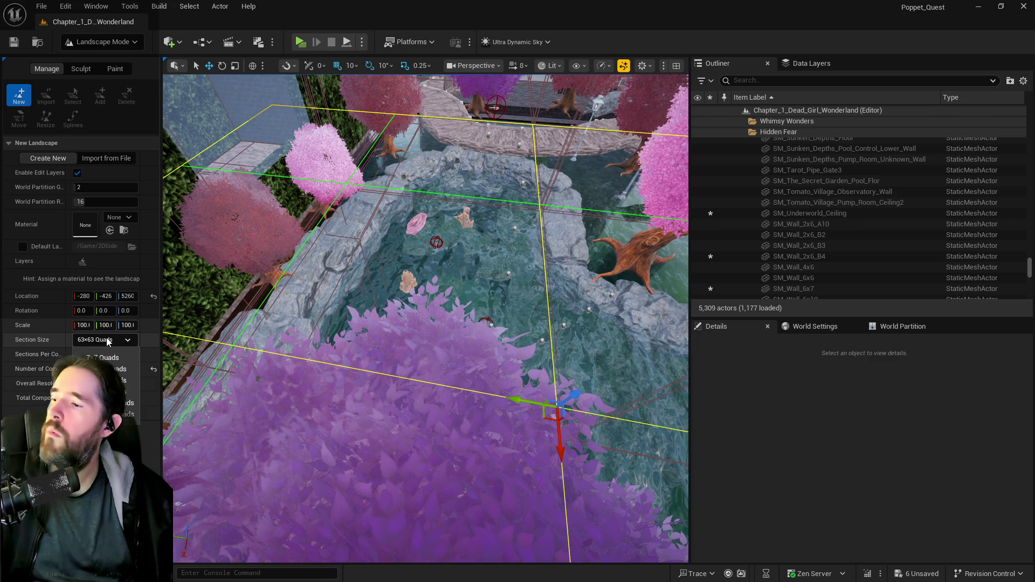
left_click(110, 358)
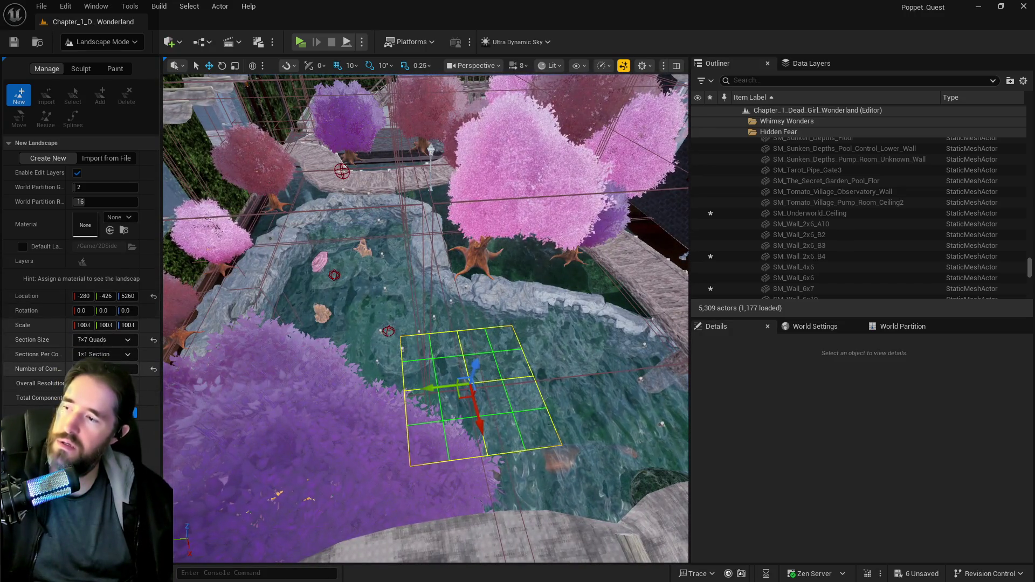
left_click_drag(123, 368, 141, 368)
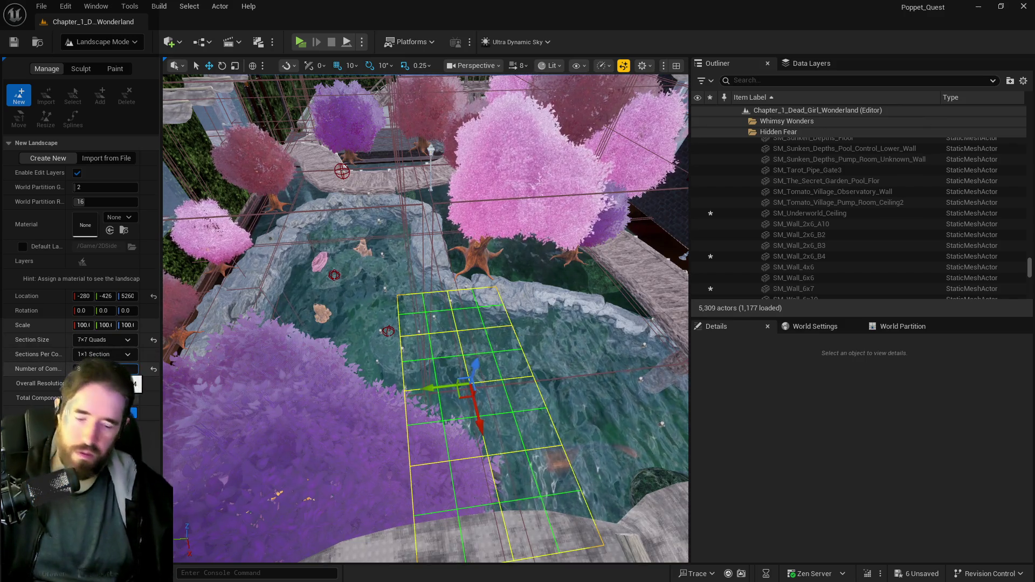
left_click_drag(79, 368, 100, 368)
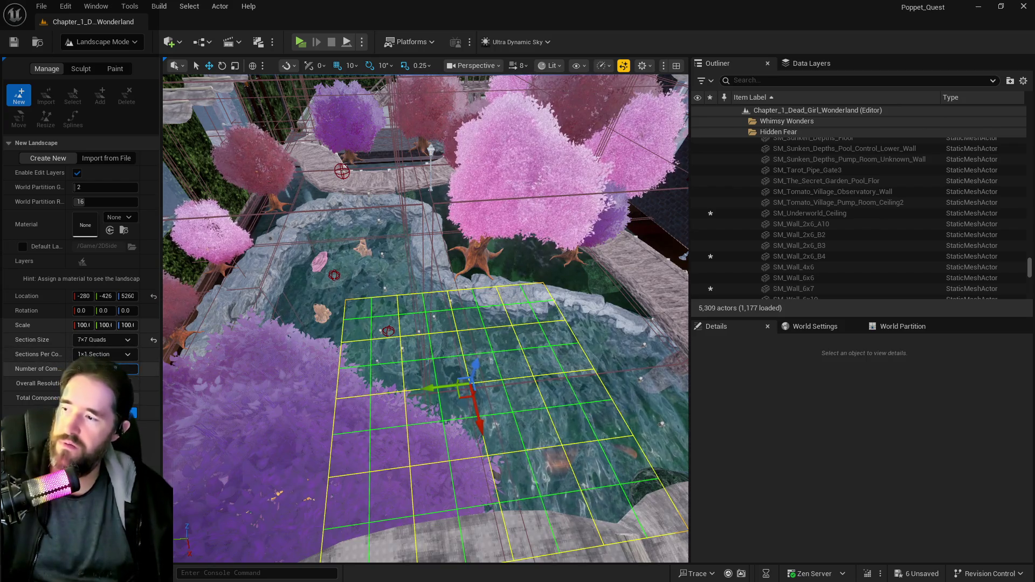
mouse_move(108, 369)
left_mouse_down()
mouse_move(129, 369)
mouse_move(115, 368)
left_mouse_up()
left_click(100, 339)
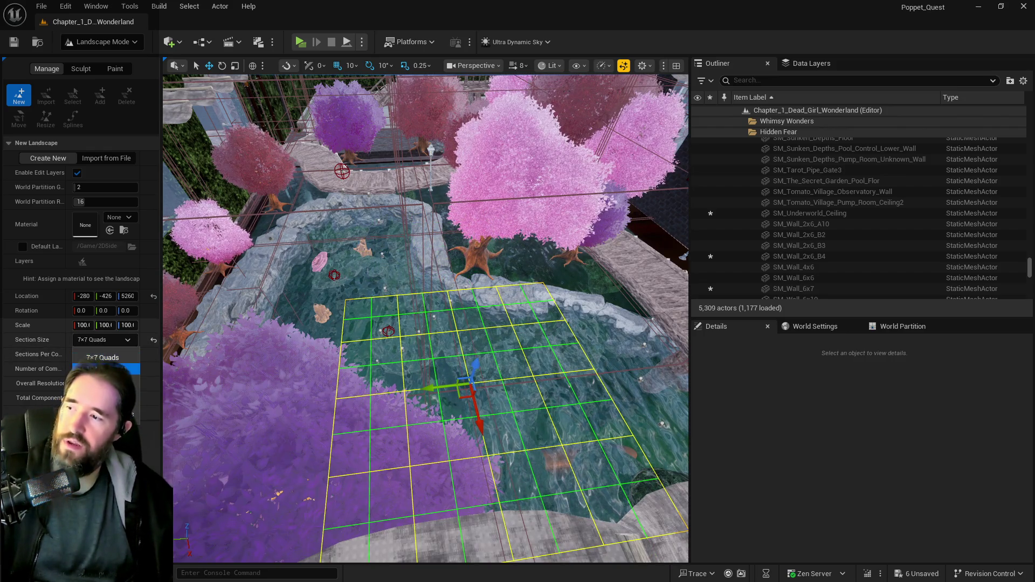
left_click(102, 368)
scroll(426, 318, "down", 5)
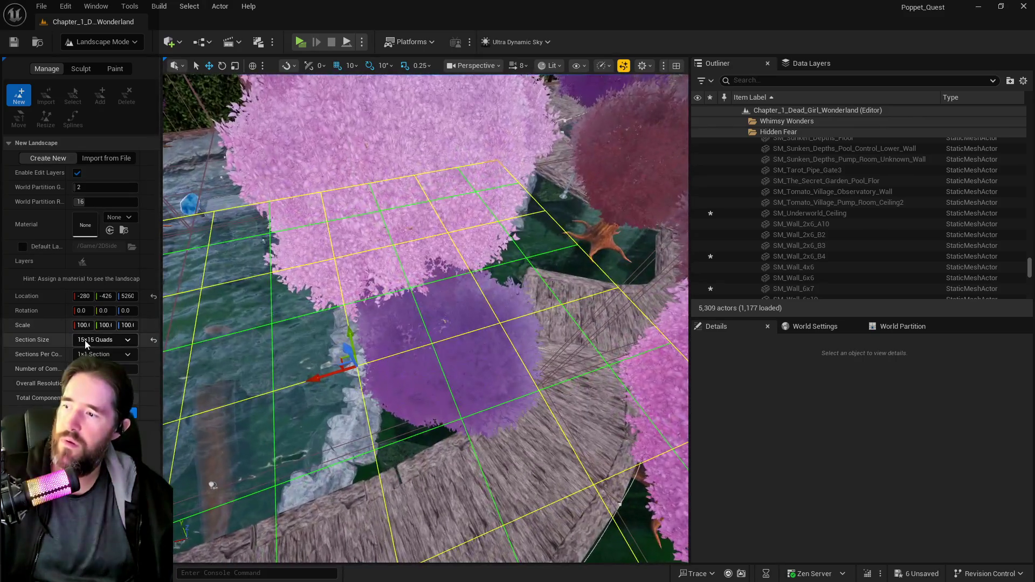
left_click(86, 342)
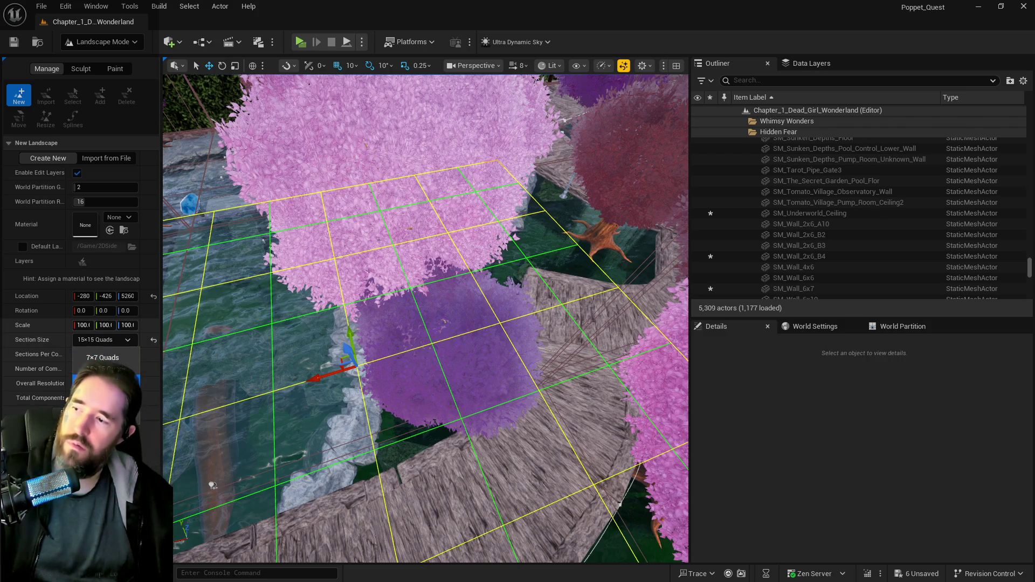
left_click(102, 380)
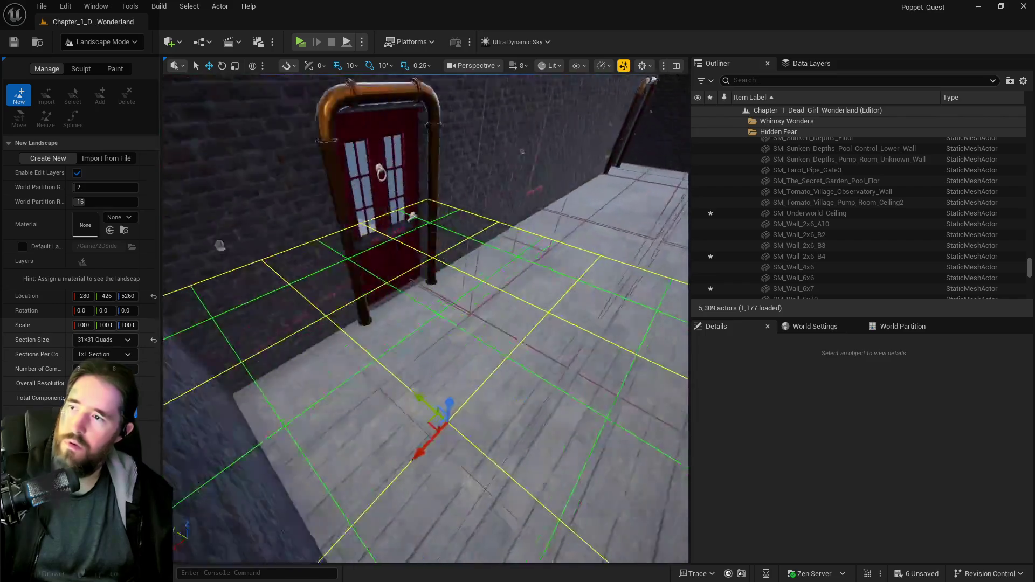
scroll(426, 318, "up", 5)
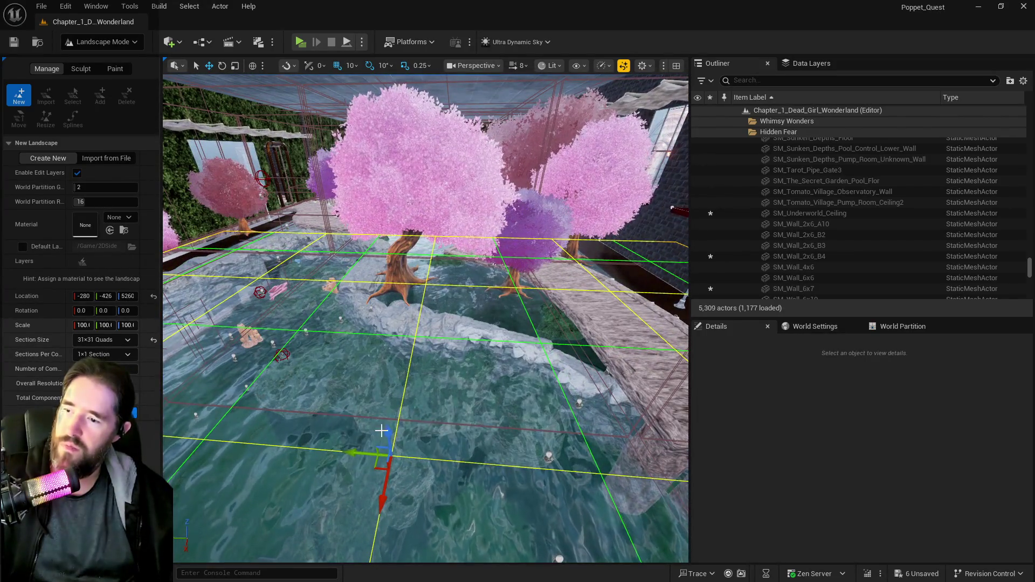
mouse_move(381, 427)
left_mouse_down()
mouse_move(372, 285)
mouse_move(373, 298)
left_mouse_up()
left_click_drag(331, 339, 280, 335)
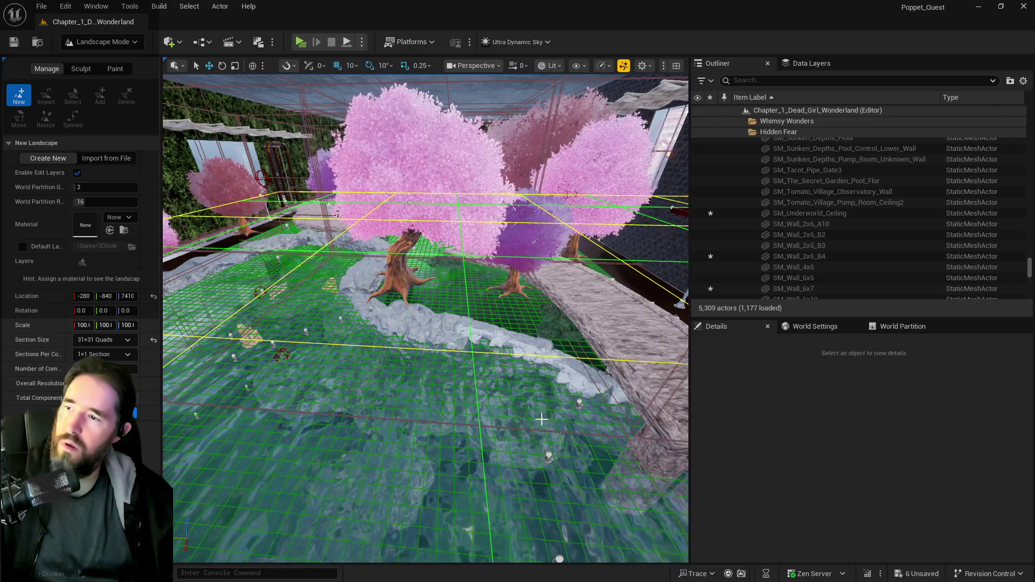
scroll(425, 318, "down", 10)
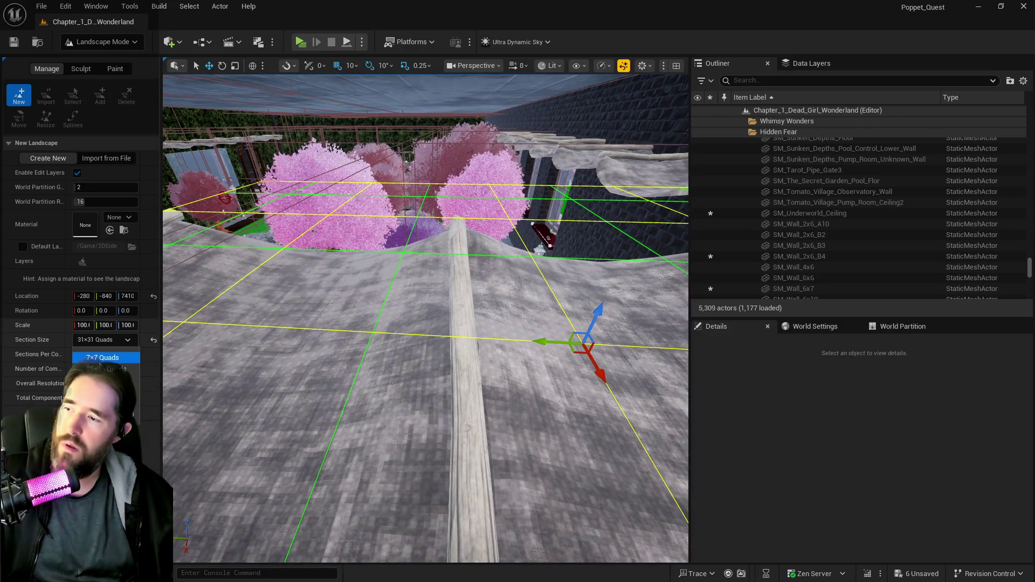
scroll(426, 318, "down", 5)
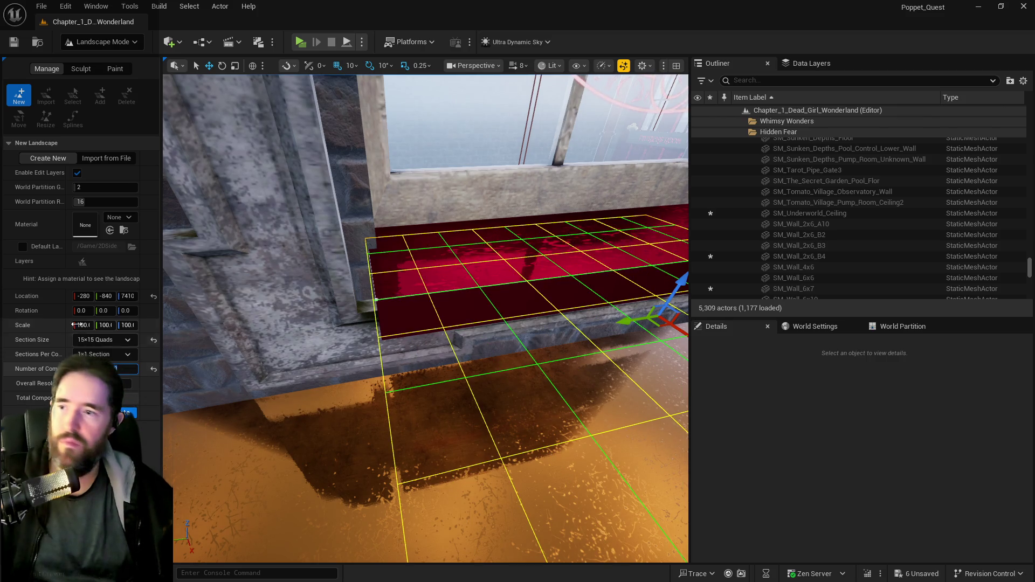
type("8f")
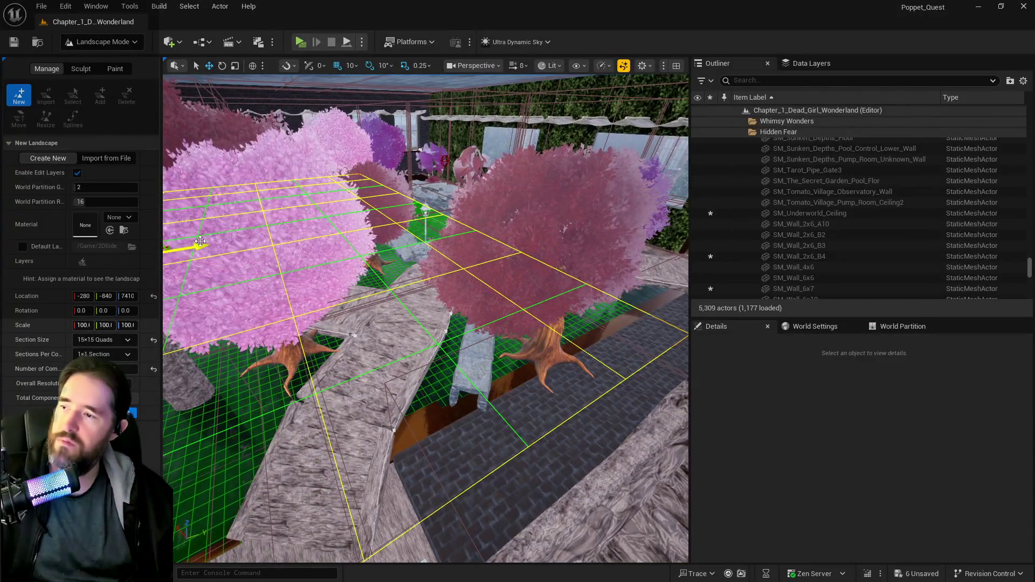
type("w")
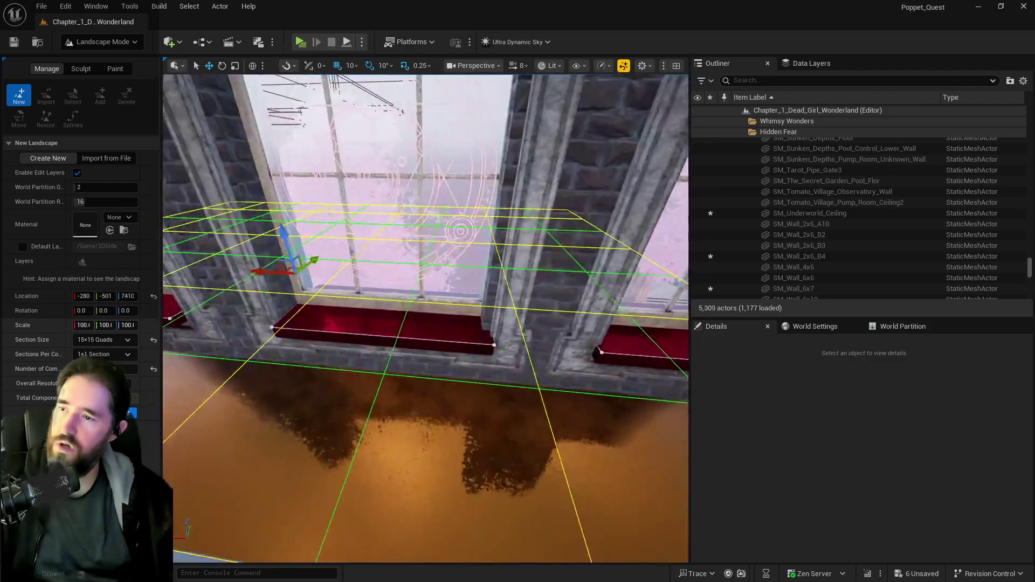
type("d")
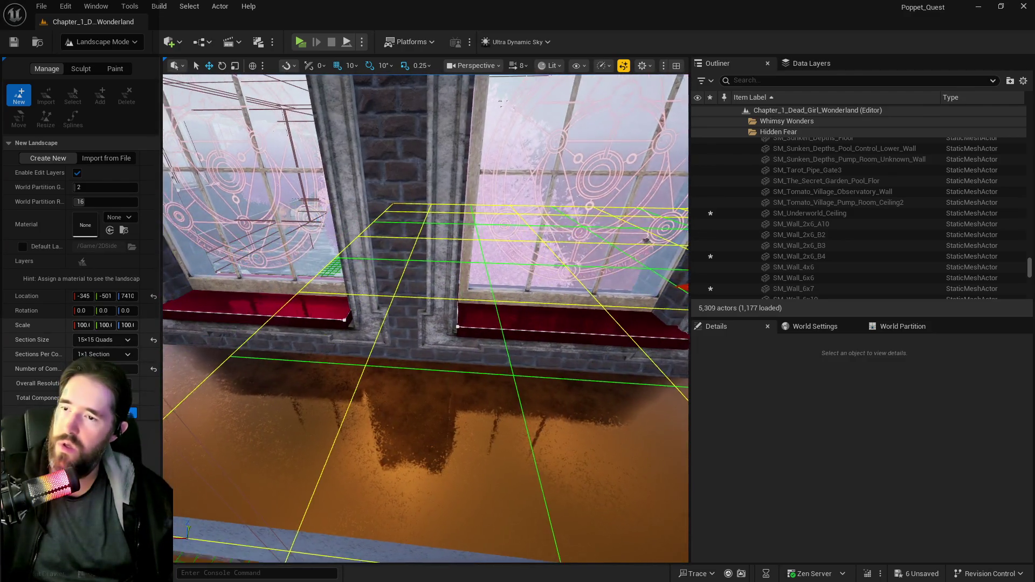
type("s")
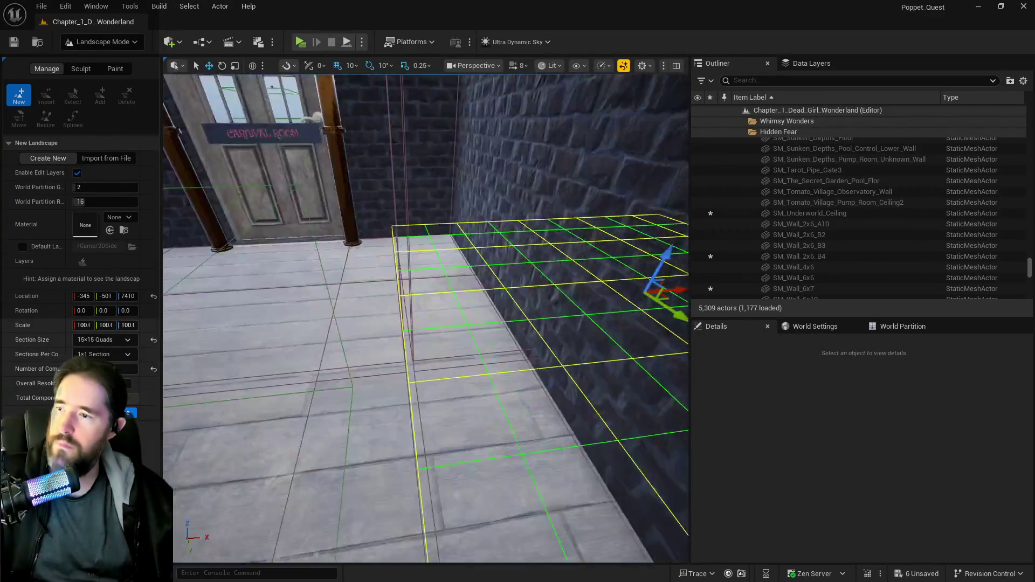
type("w")
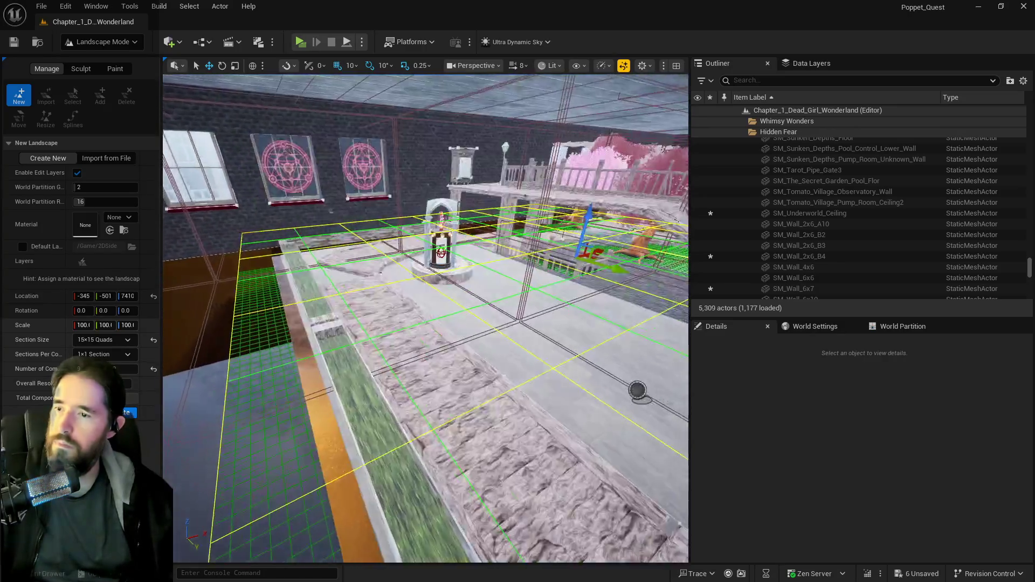
type("d")
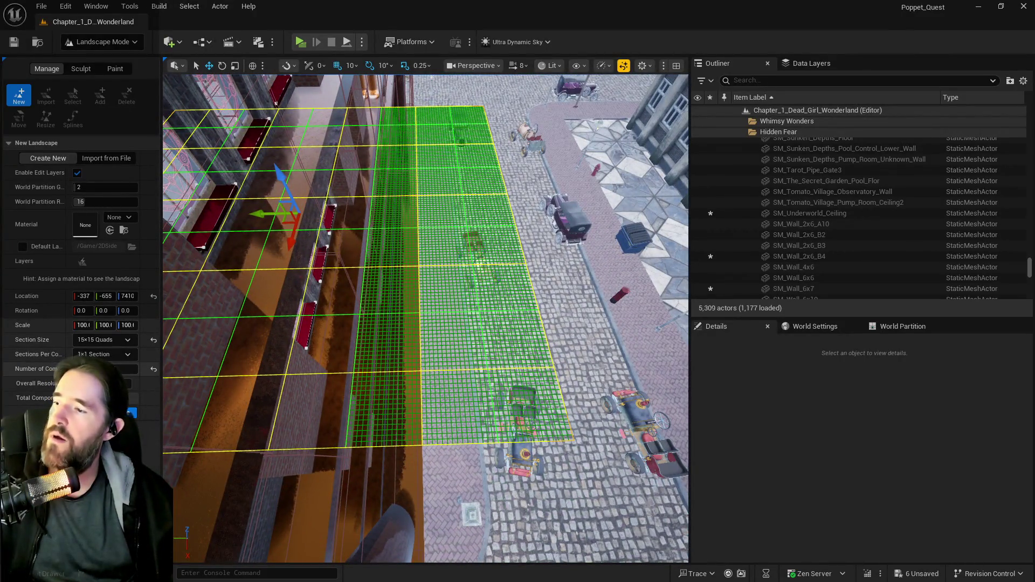
- Narrow the landscape outline to fit the garden floor and frame the view on it
left_click_drag(122, 369, 111, 369)
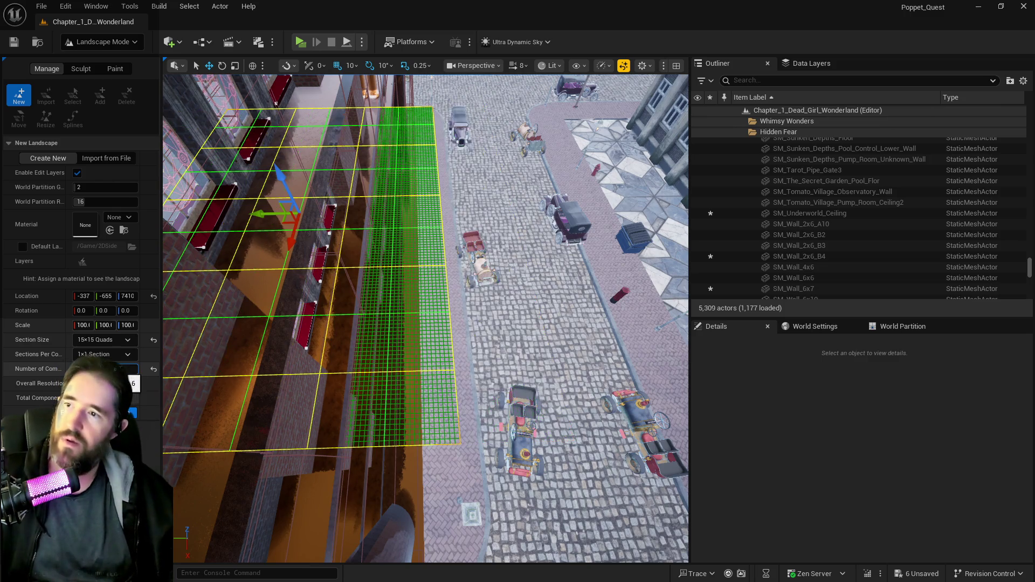
key("f")
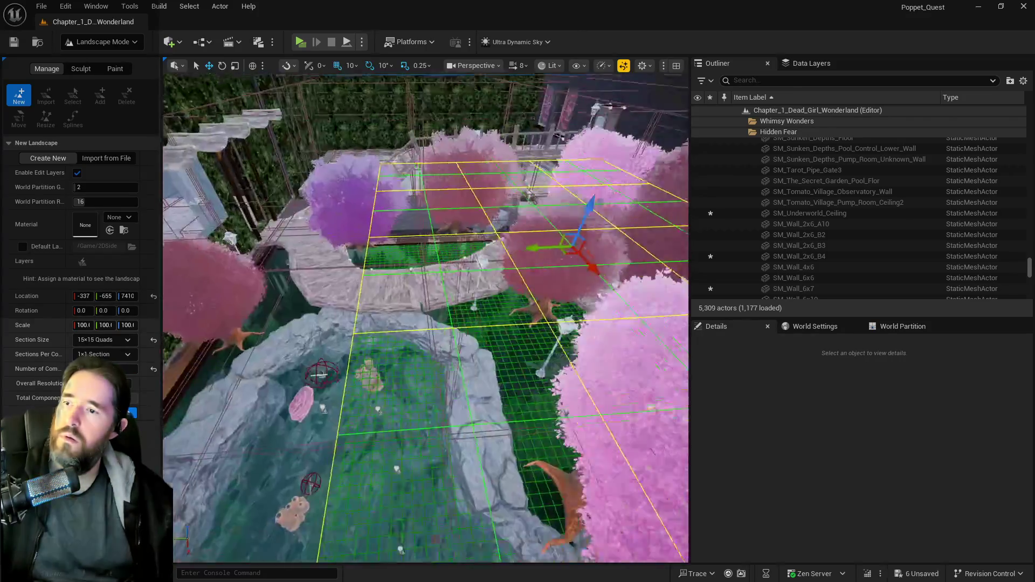
scroll(324, 318, "up", 3)
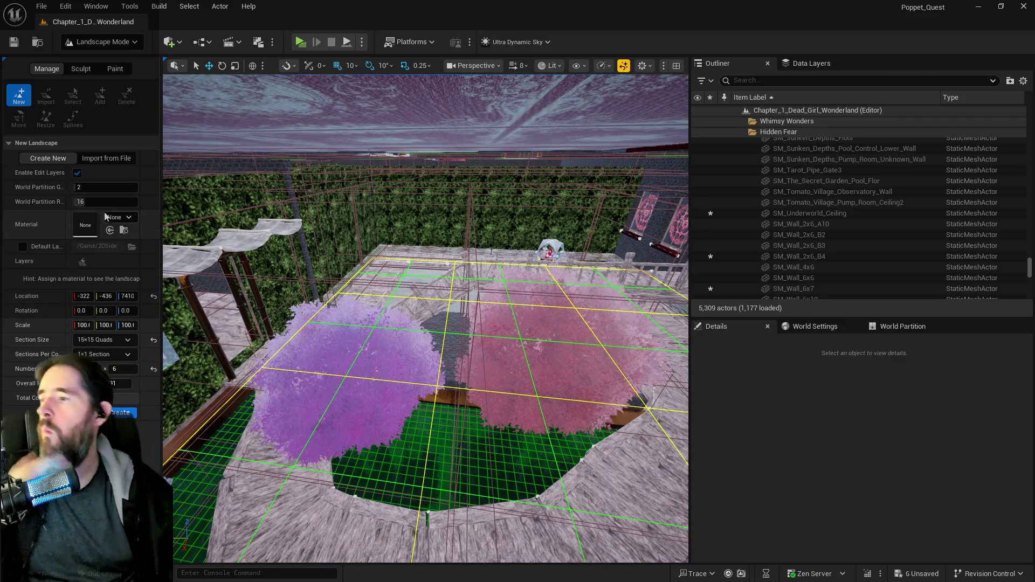
- Open the landscape Material picker to choose a material
left_click(113, 217)
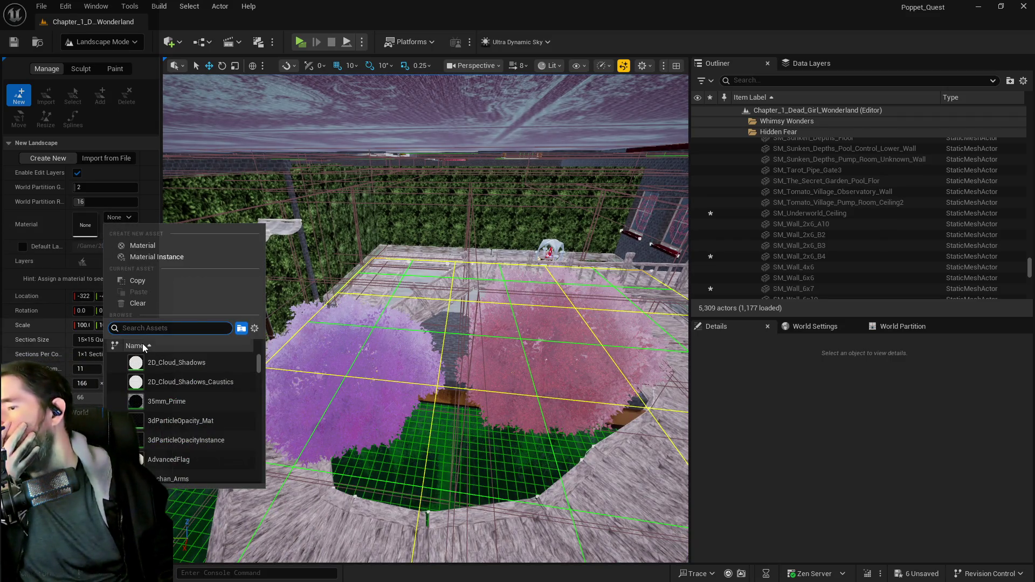
scroll(144, 347, "down", 5)
scroll(144, 356, "up", 1)
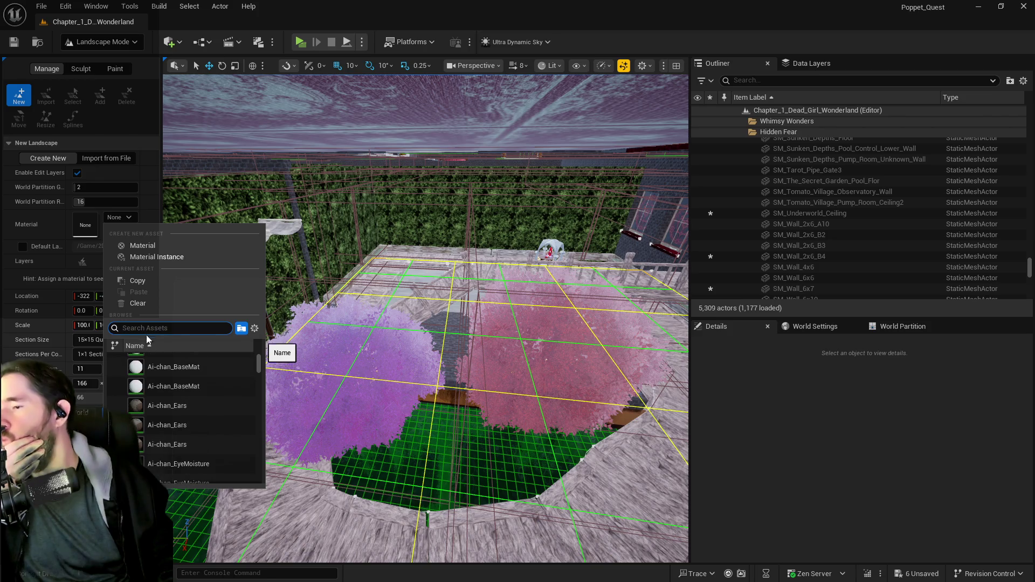
- In the Content Browser, browse Environment > DreamscapeSeries > DreamscapeMeadows
left_click(241, 327)
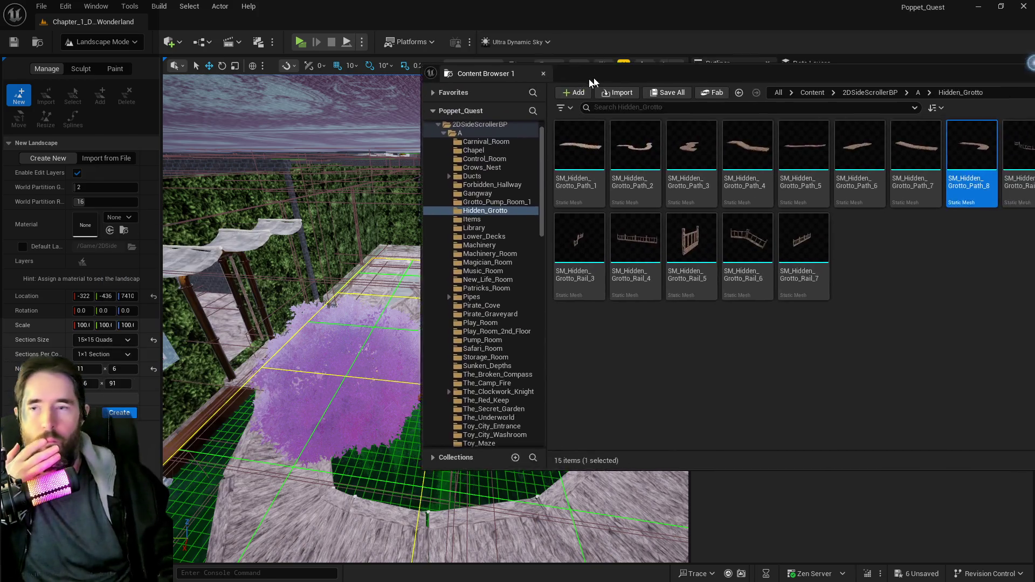
scroll(266, 237, "down", 12)
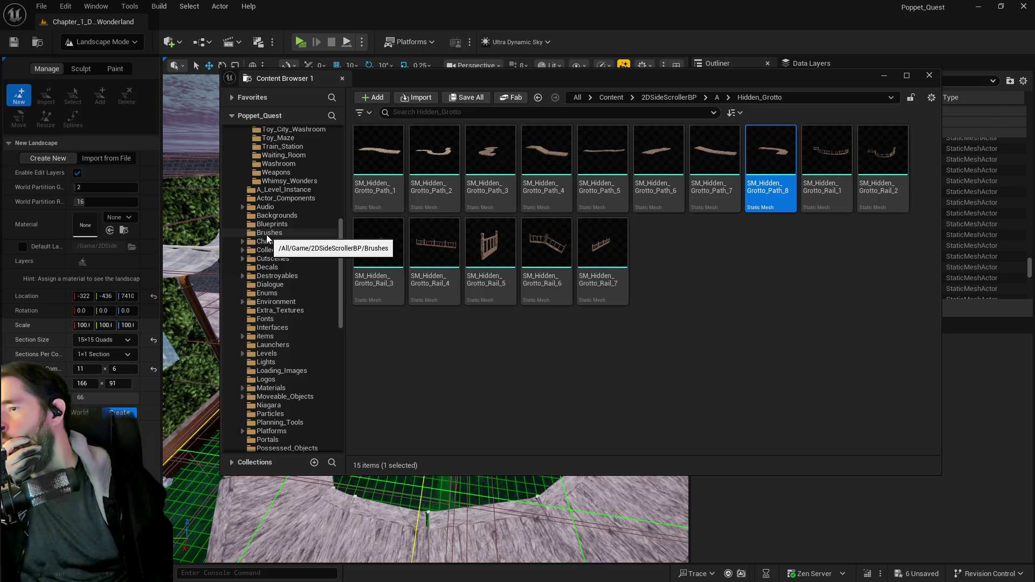
left_click(258, 303)
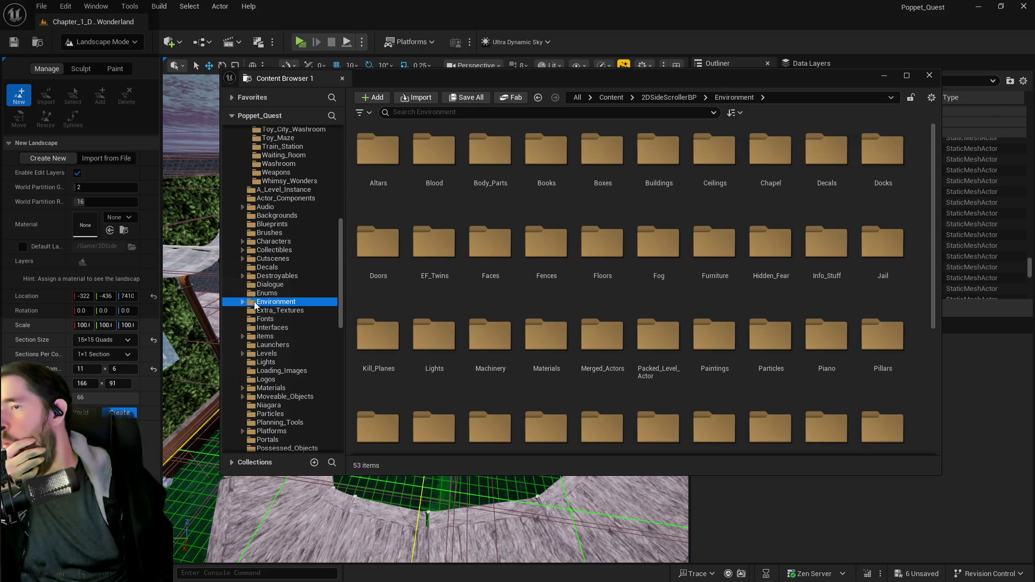
scroll(244, 303, "down", 12)
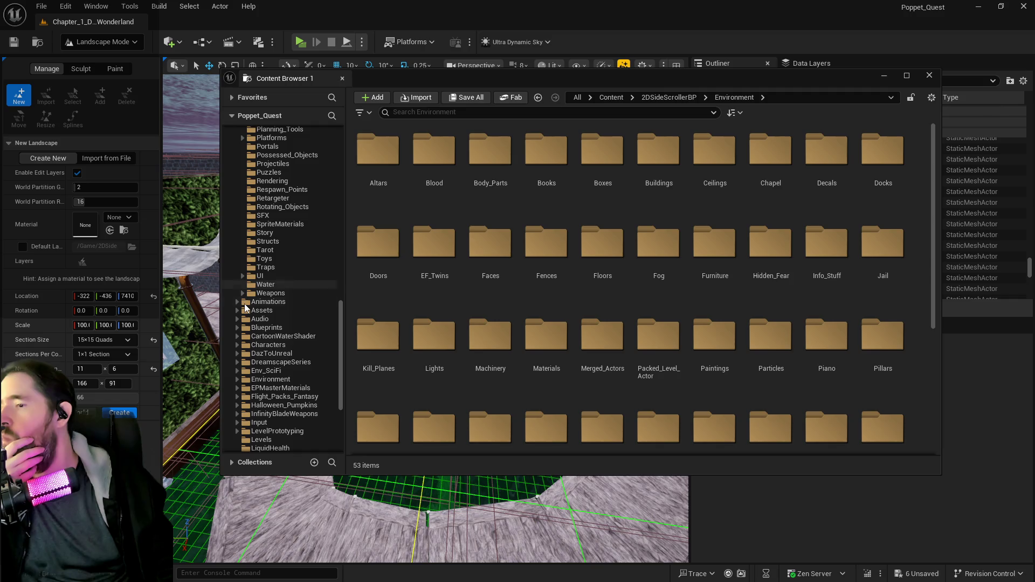
scroll(246, 345, "down", 2)
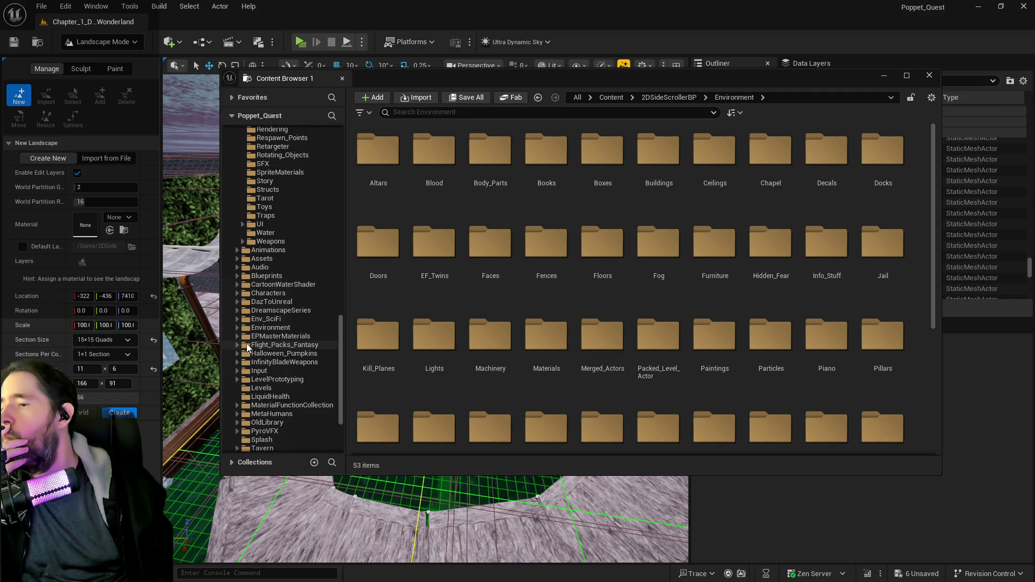
left_click(264, 311)
double_click(262, 311)
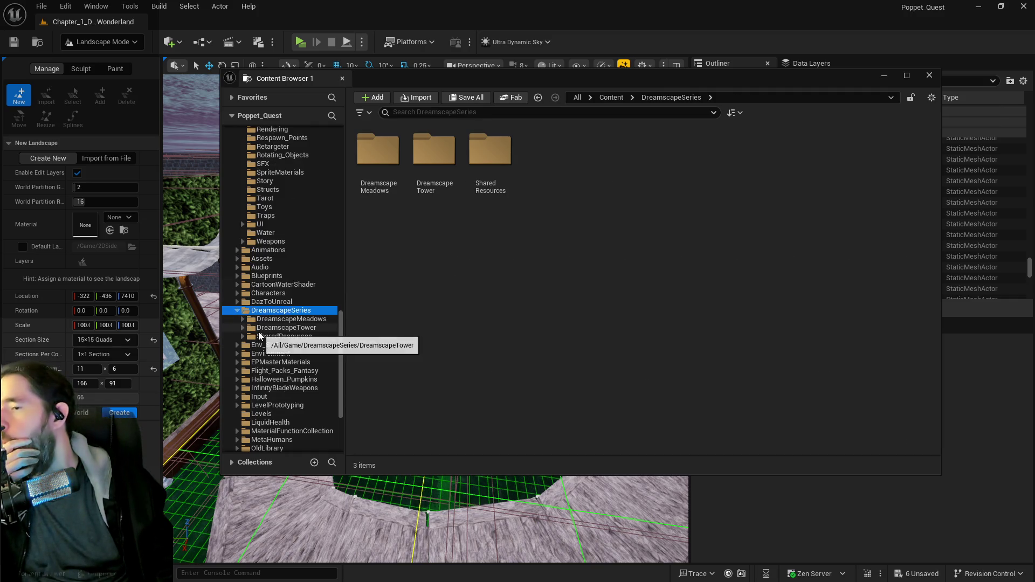
left_click(253, 319)
left_click(242, 319)
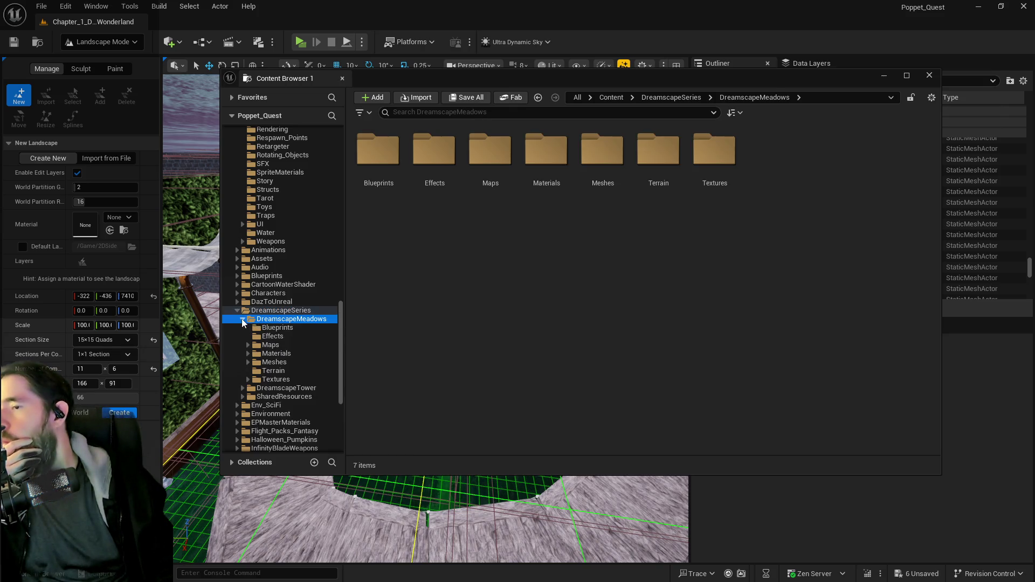
- Select MI_Terrain_Demo in DreamscapeMeadows Materials > Terrain, then close the Content Browser
left_click(287, 371)
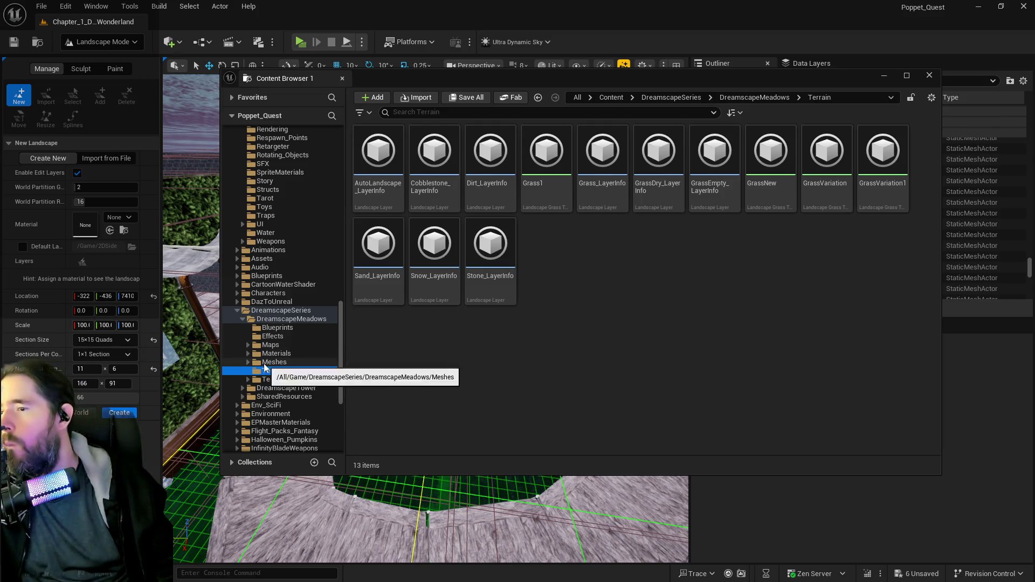
left_click(277, 380)
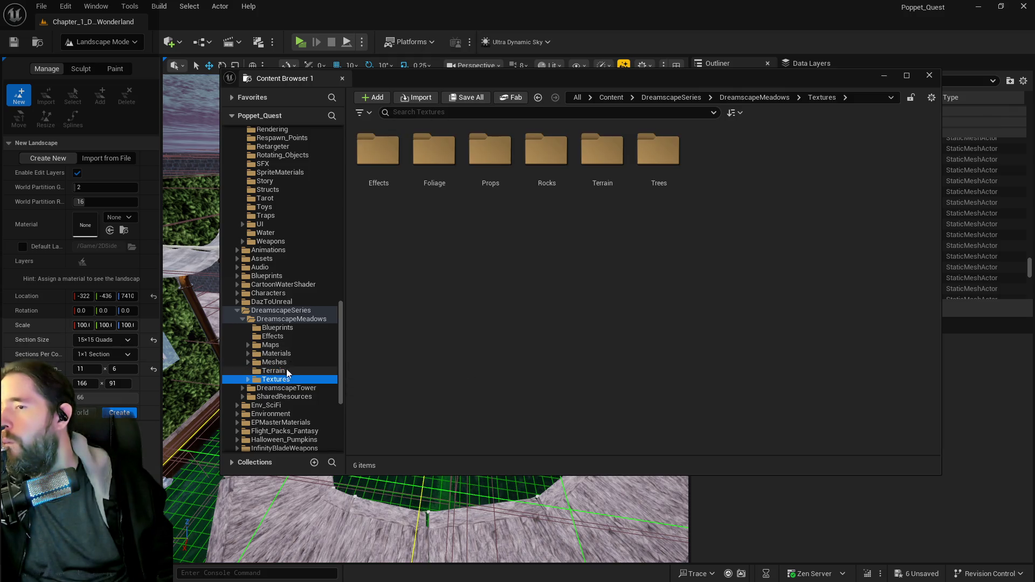
double_click(604, 157)
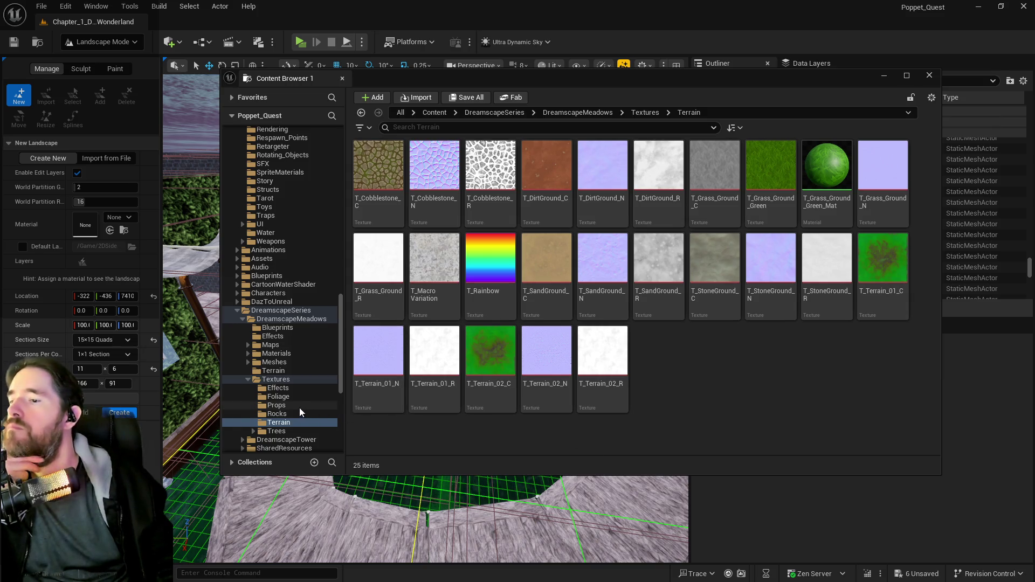
left_click(259, 354)
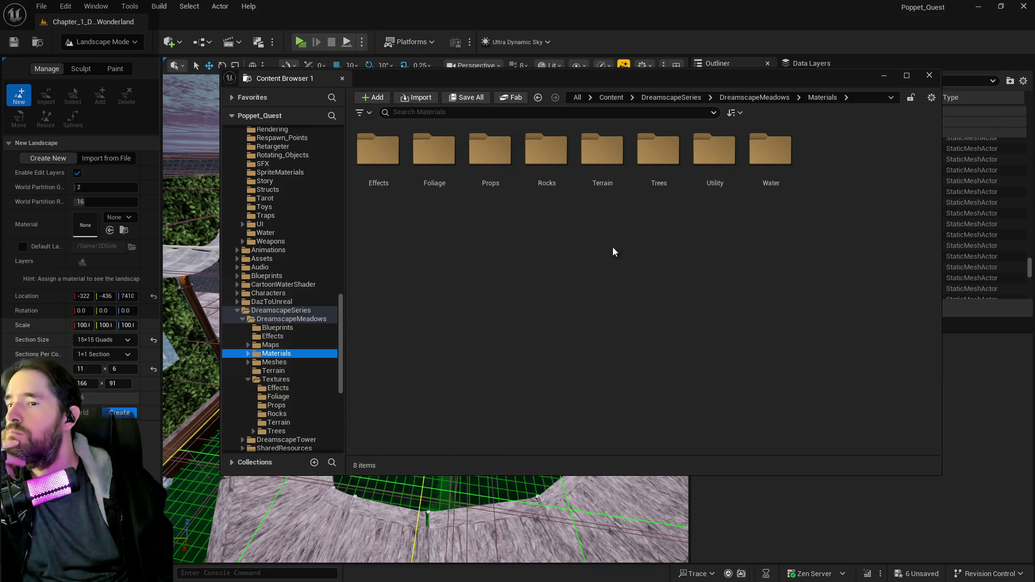
double_click(602, 157)
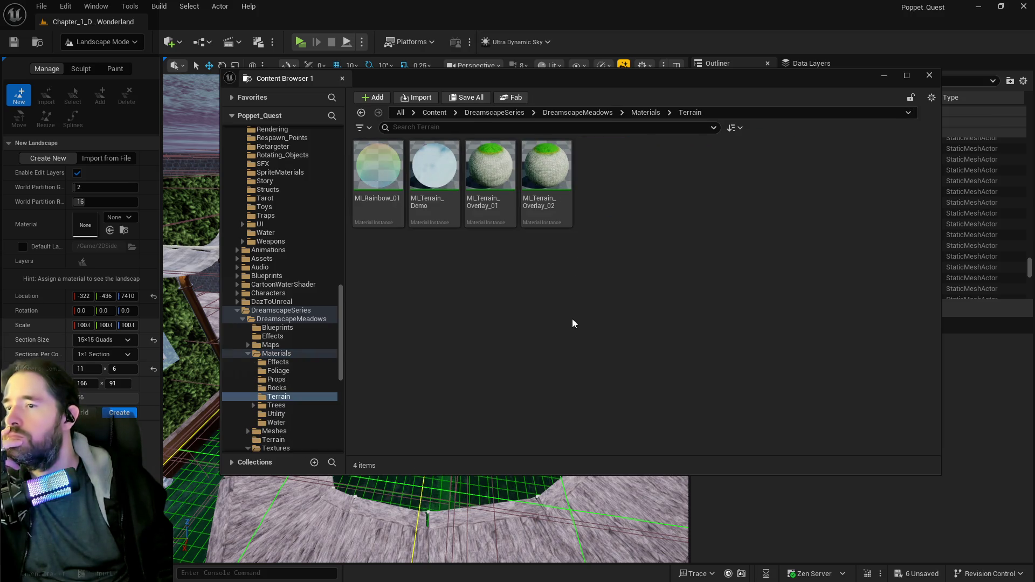
left_click(443, 213)
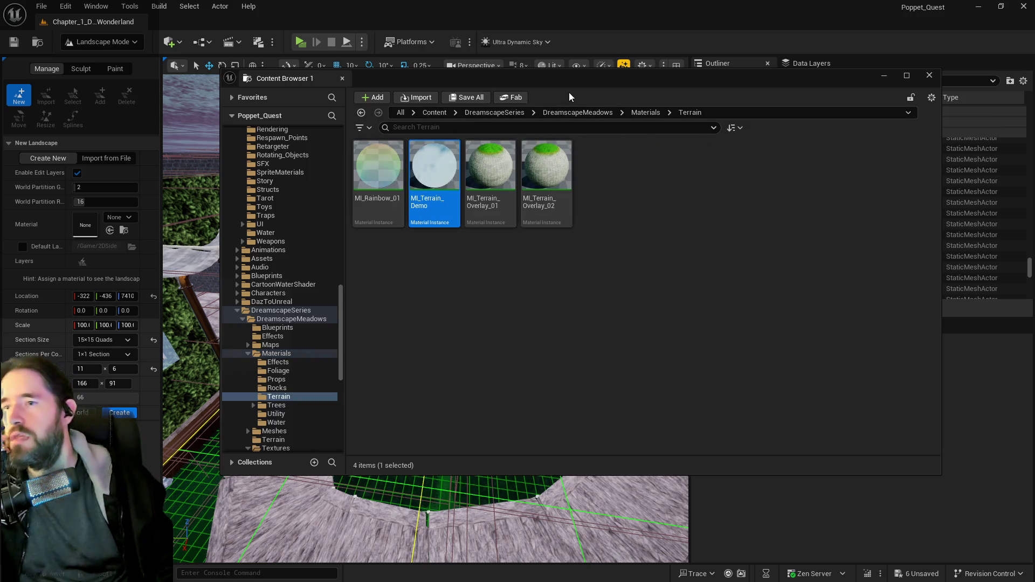
left_click(928, 75)
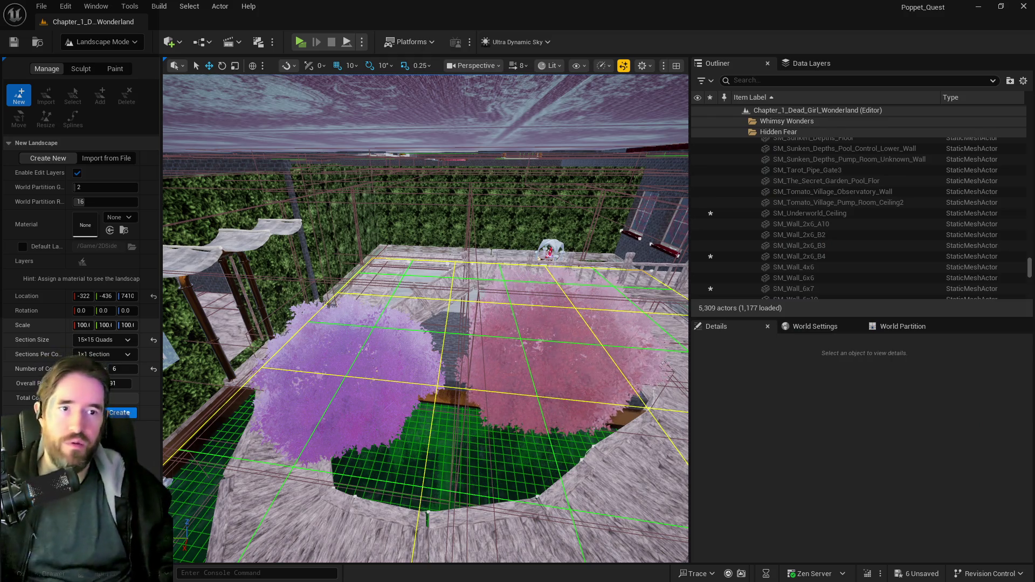
- Drop MI_Terrain_Demo into the New Landscape Material slot and create the landscape
mouse_move(701, 194)
left_mouse_down()
mouse_move(312, 196)
mouse_move(85, 219)
left_mouse_up()
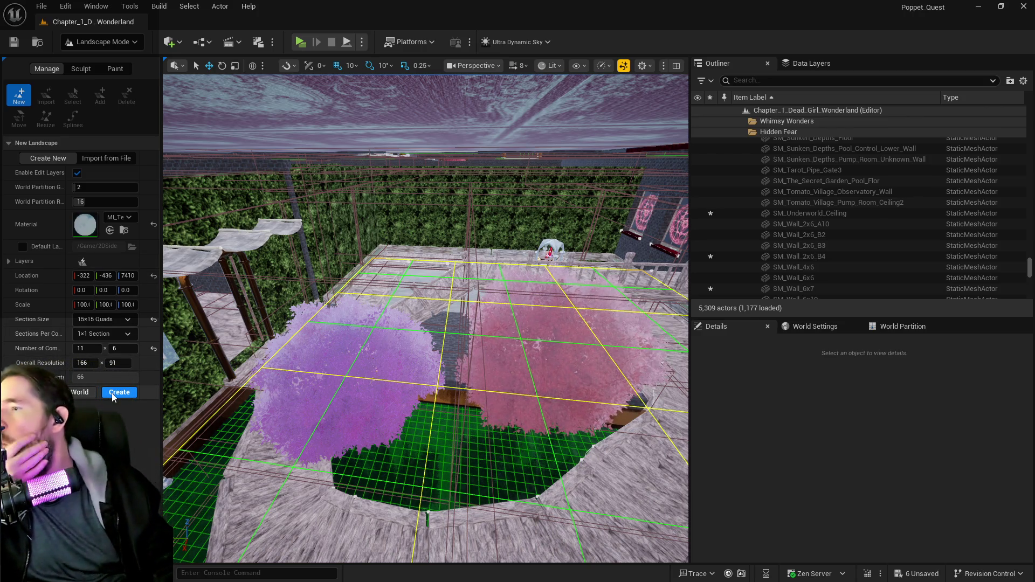
left_click(112, 397)
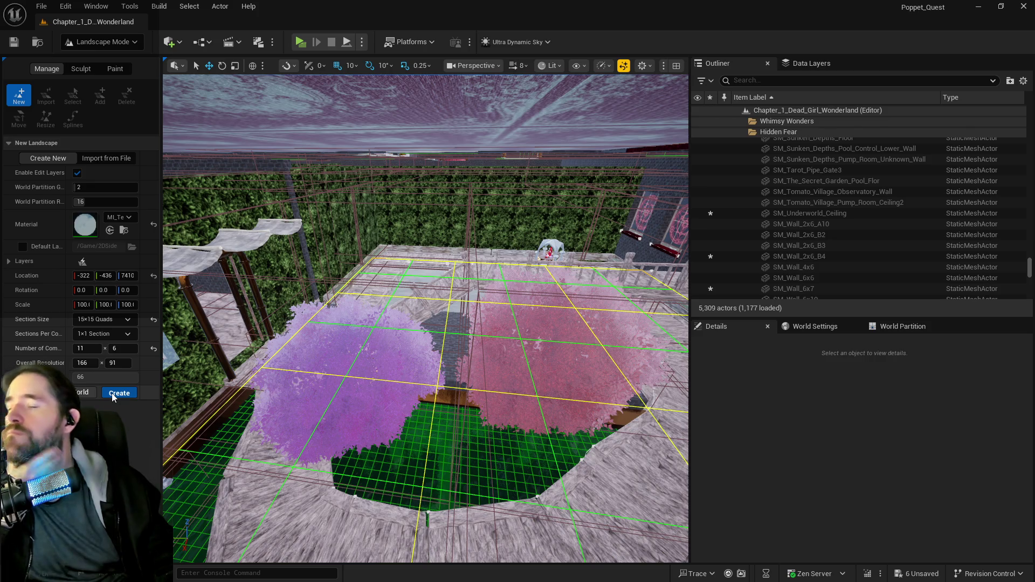
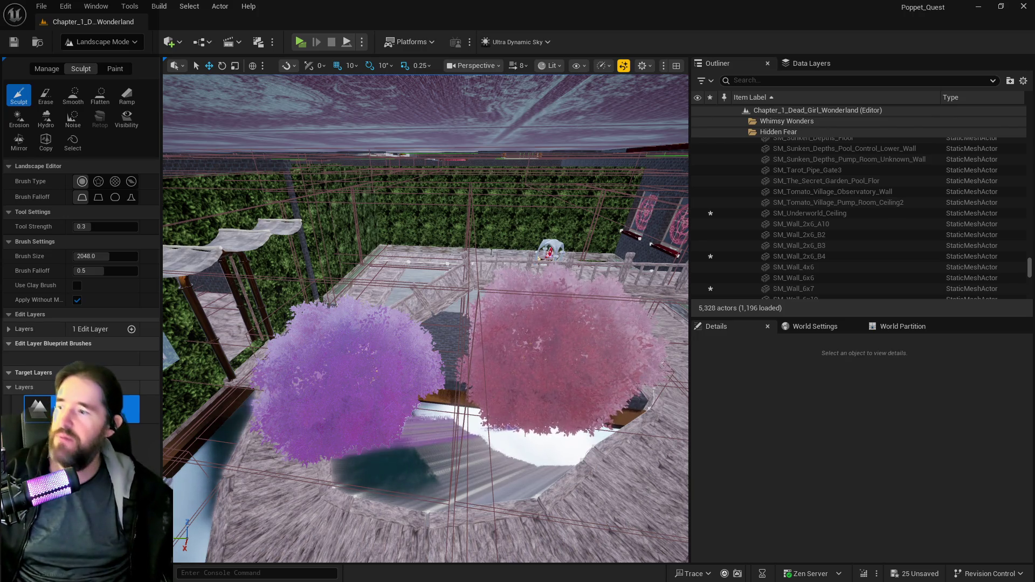
- Switch Landscape Mode from Sculpt to Paint so the Auto Landscape target layer is listed
scroll(399, 362, "down", 5)
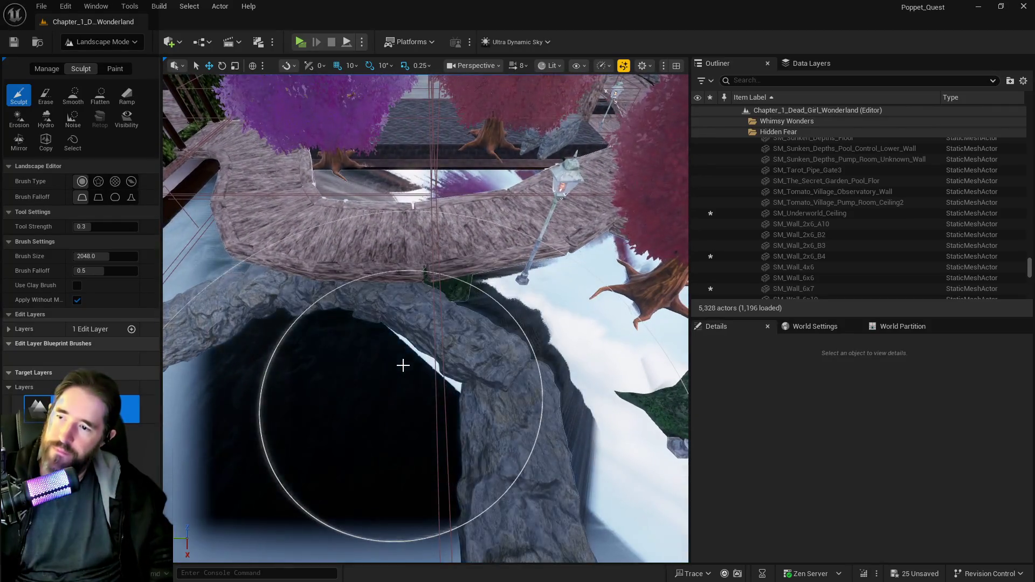
left_click(402, 362)
left_click(115, 70)
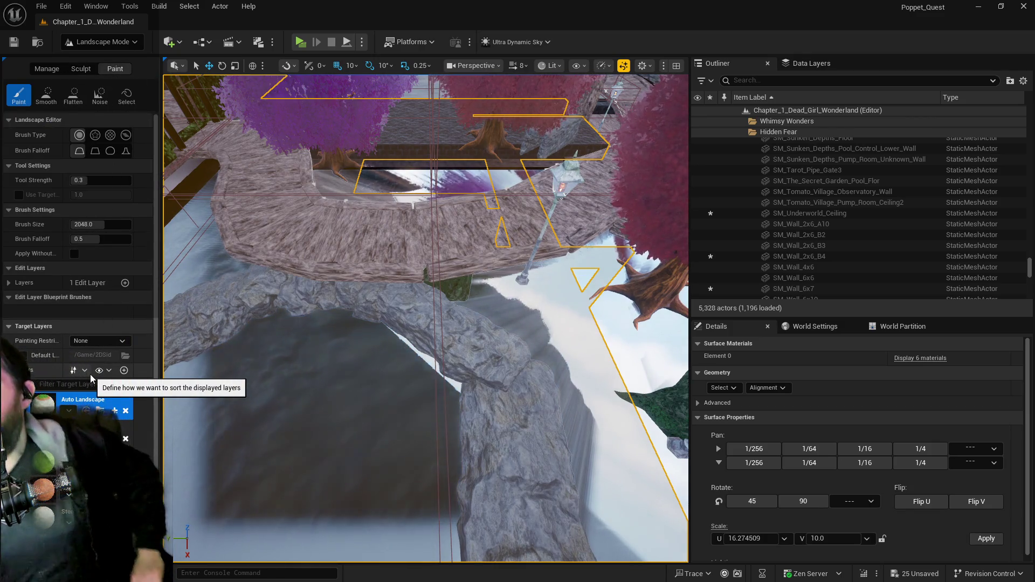
- Create and save a weight-blended layer info asset for the Auto Landscape layer
left_click_drag(160, 338, 199, 336)
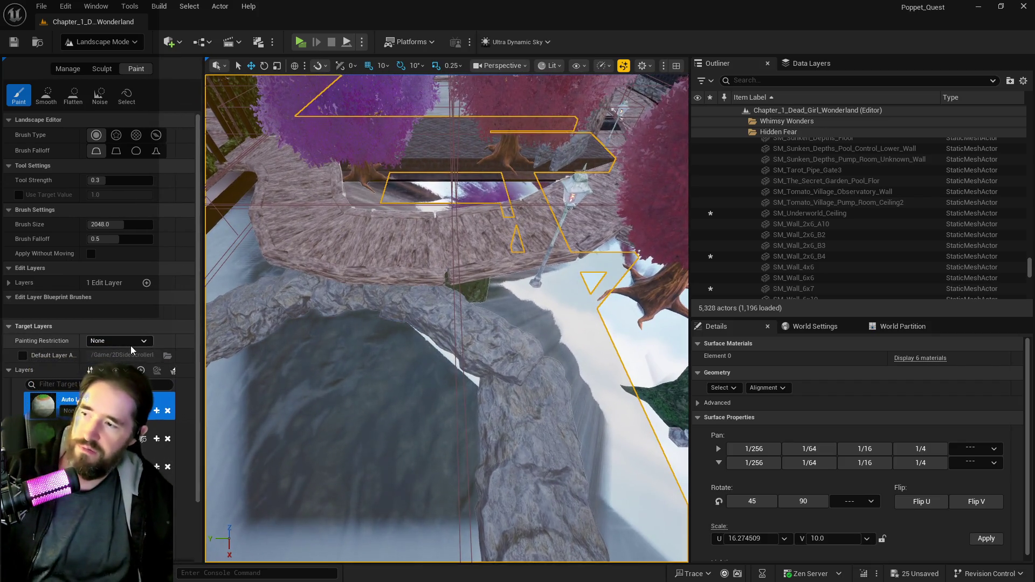
left_click(158, 412)
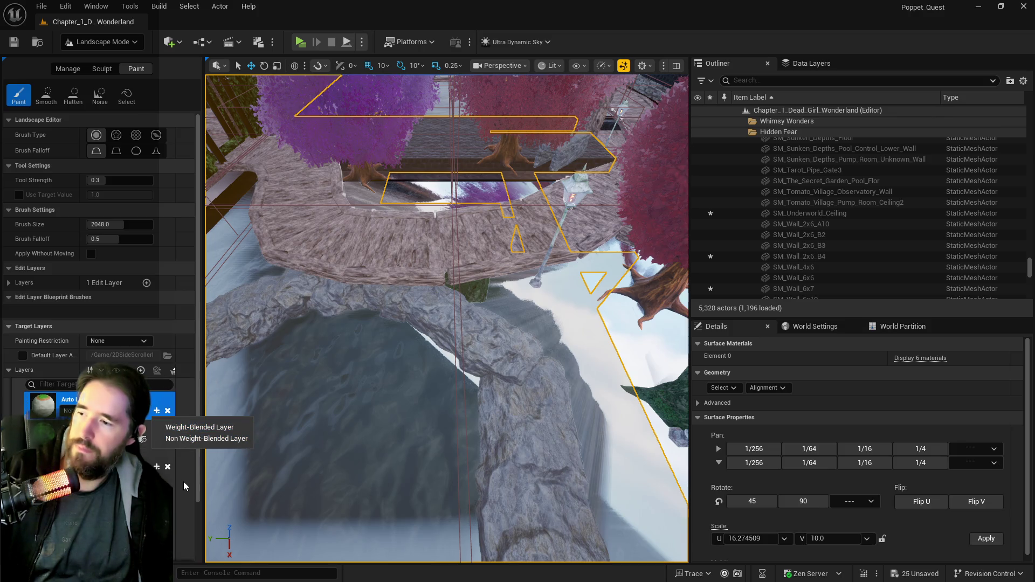
left_click(174, 427)
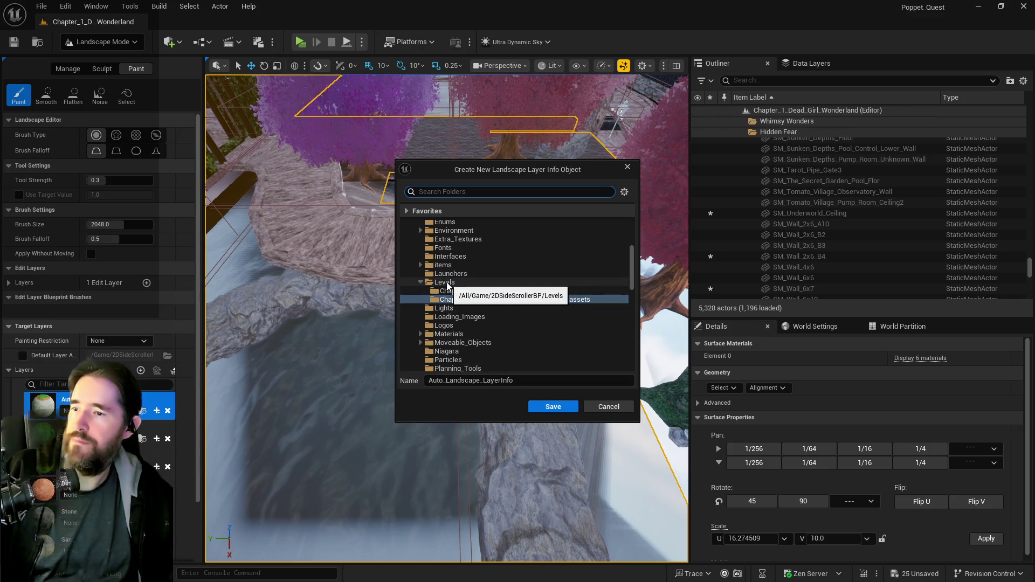
left_click(549, 411)
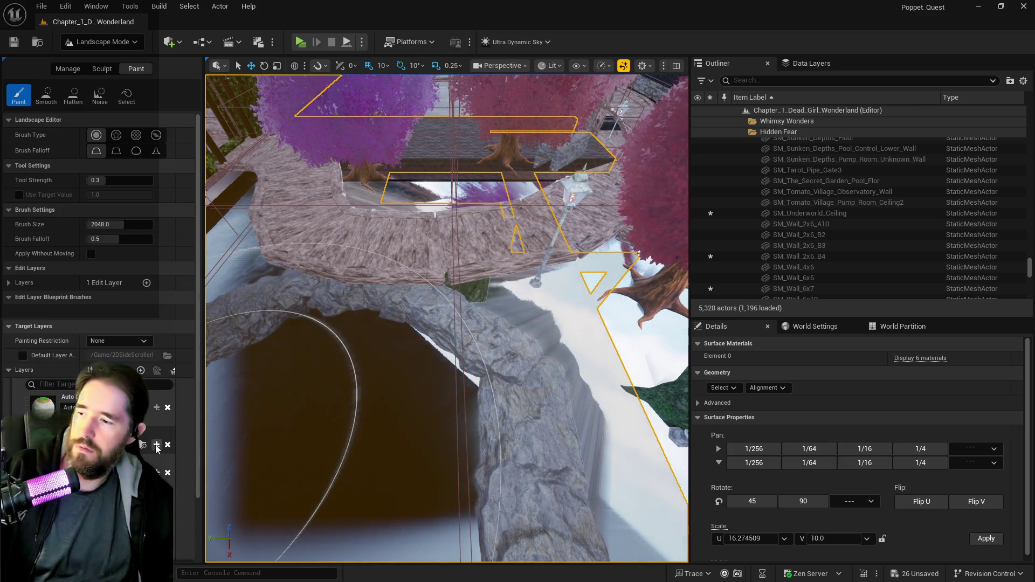
left_click(156, 448)
key("Escape")
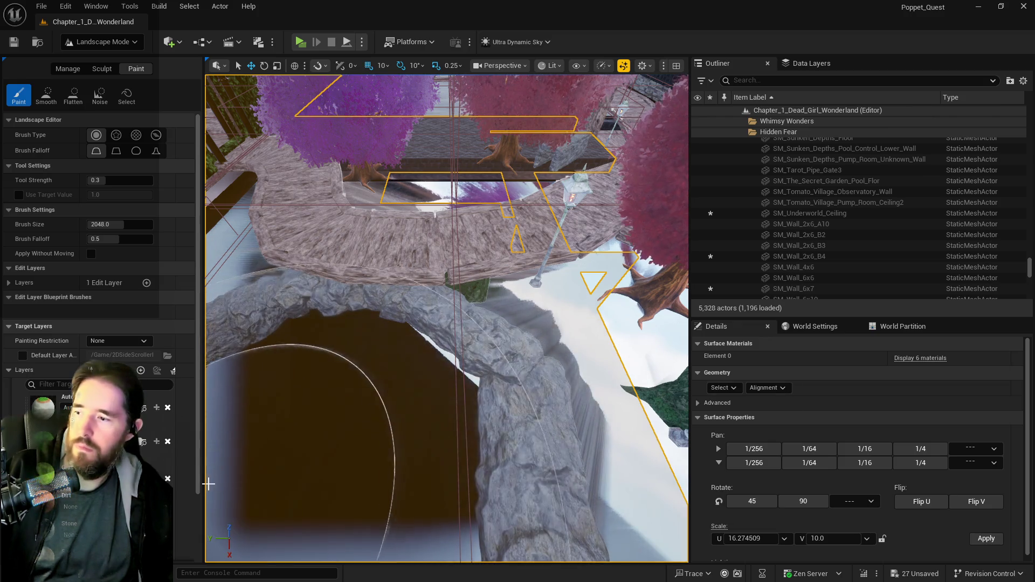
- Create and save weight-blended layer info assets for the Dirt and Stone layers
left_click(157, 478)
left_click(225, 495)
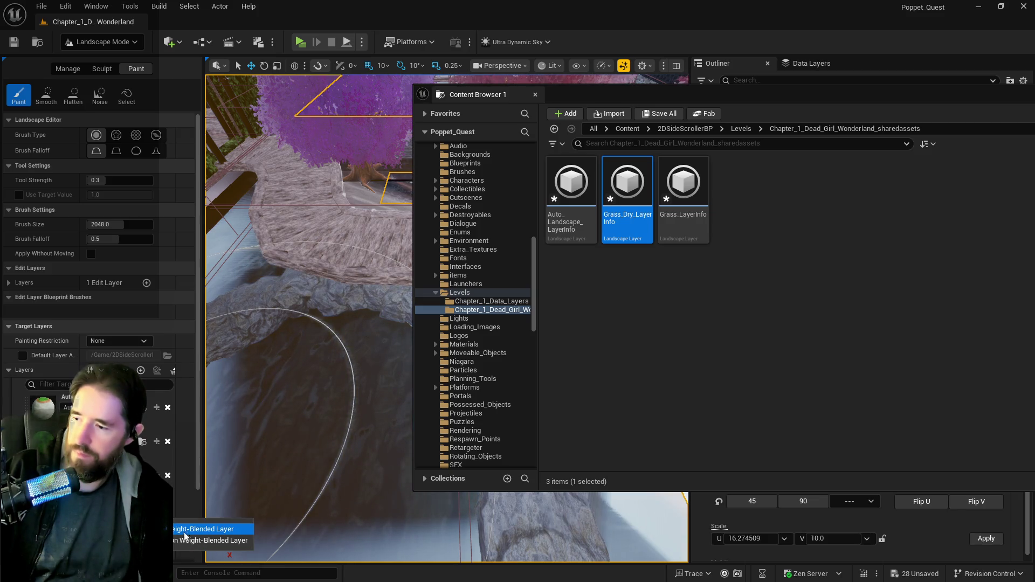
left_click(542, 405)
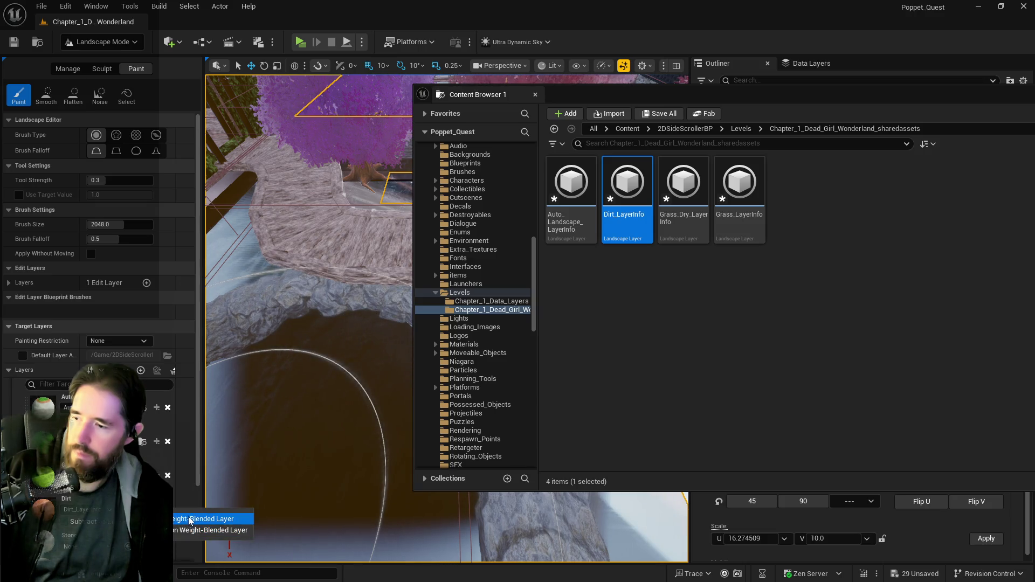
left_click(157, 546)
left_click(555, 408)
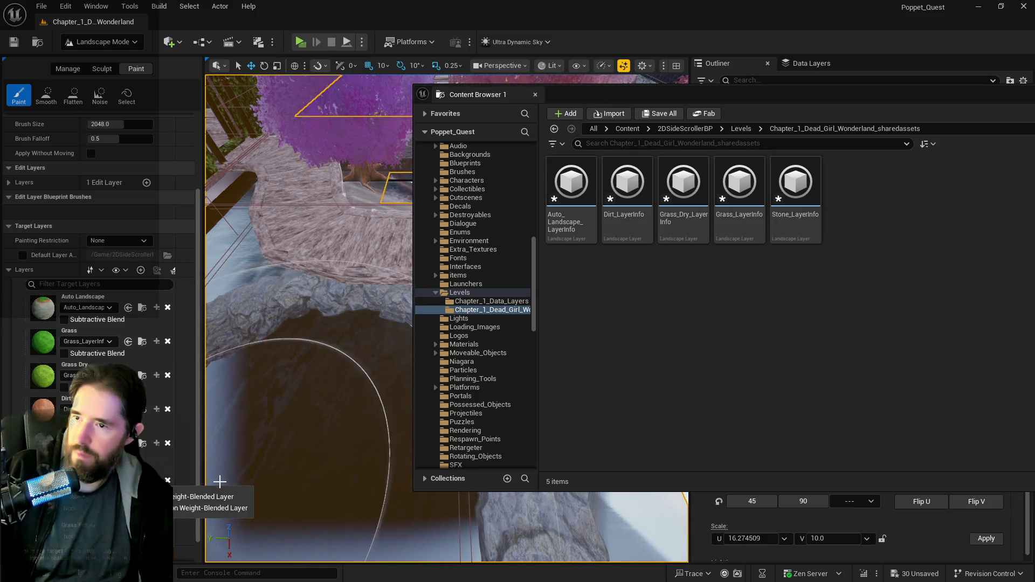
- Create and save weight-blended layer info assets for the Sand, Cobblestone and Grass Empty layers
left_click(142, 477)
left_click(194, 492)
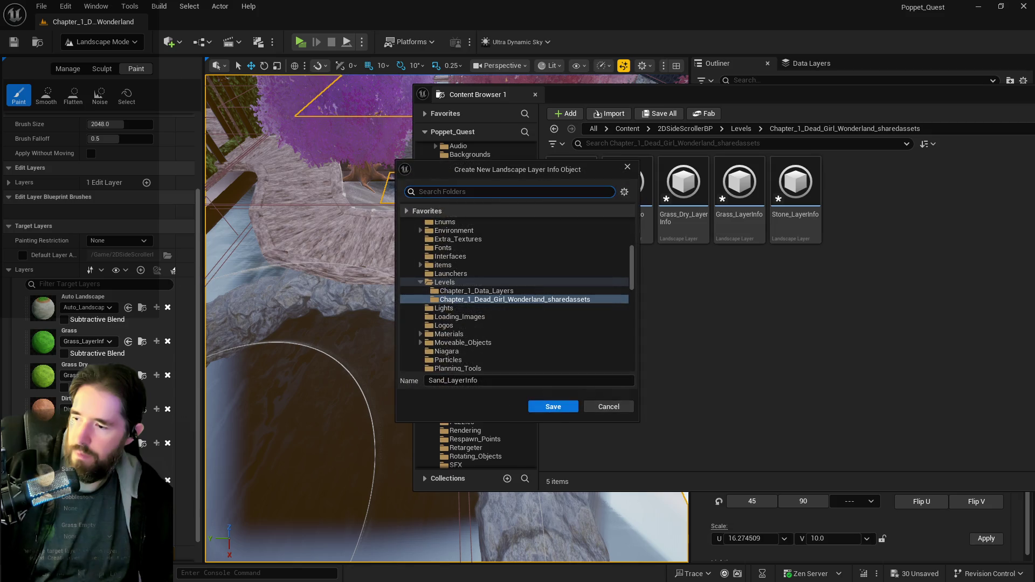
left_click(534, 411)
left_click(175, 531)
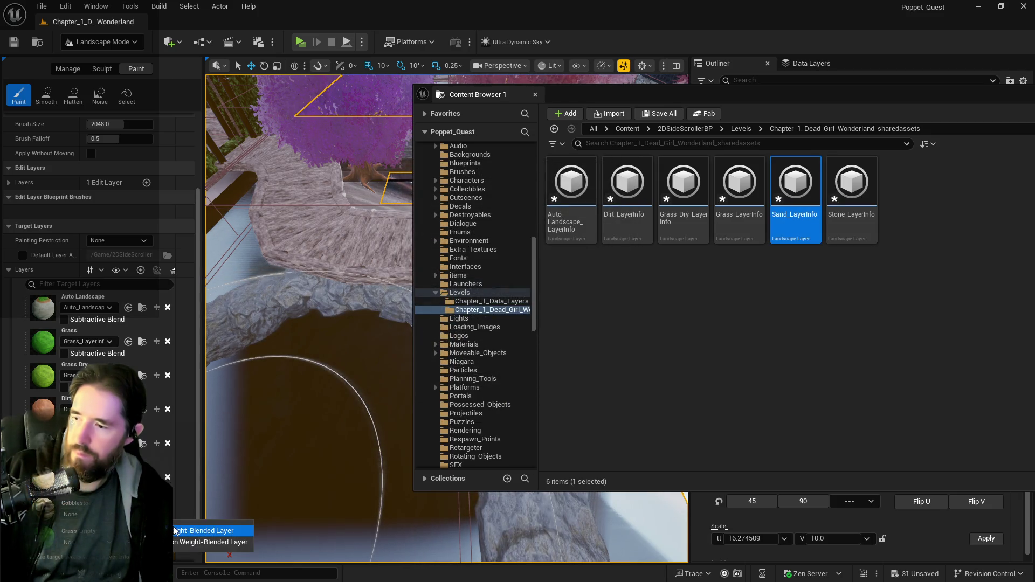
left_click(547, 407)
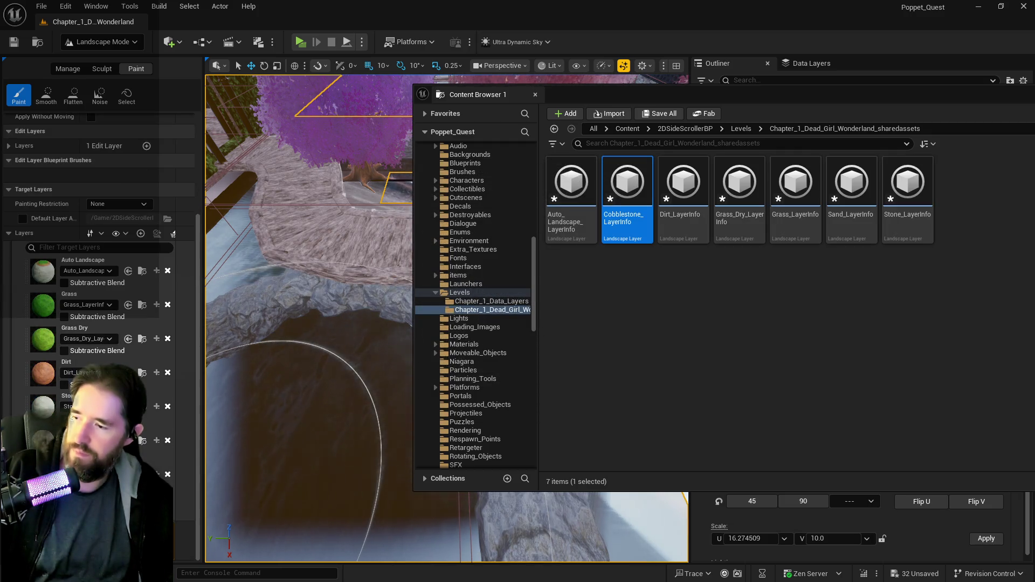
left_click(156, 508)
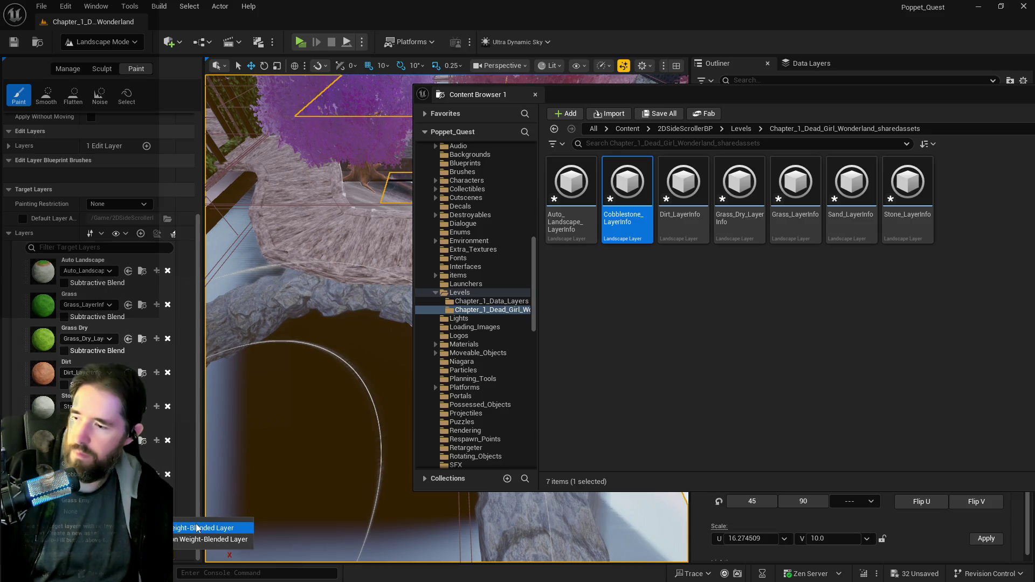
left_click(207, 528)
left_click(553, 407)
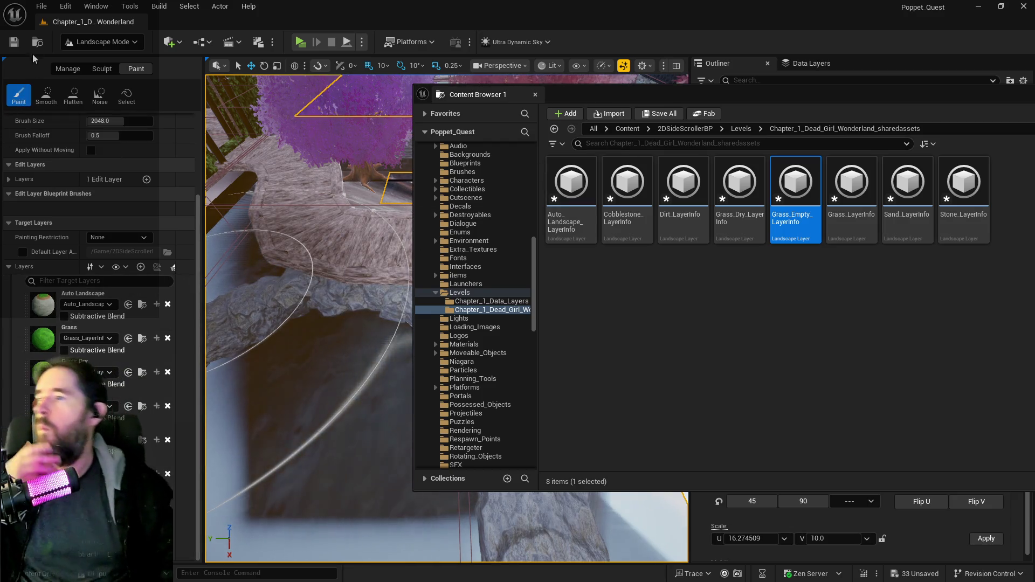
- Run File > Save All for the new layer infos and level, then close the Content Browser
left_click(40, 7)
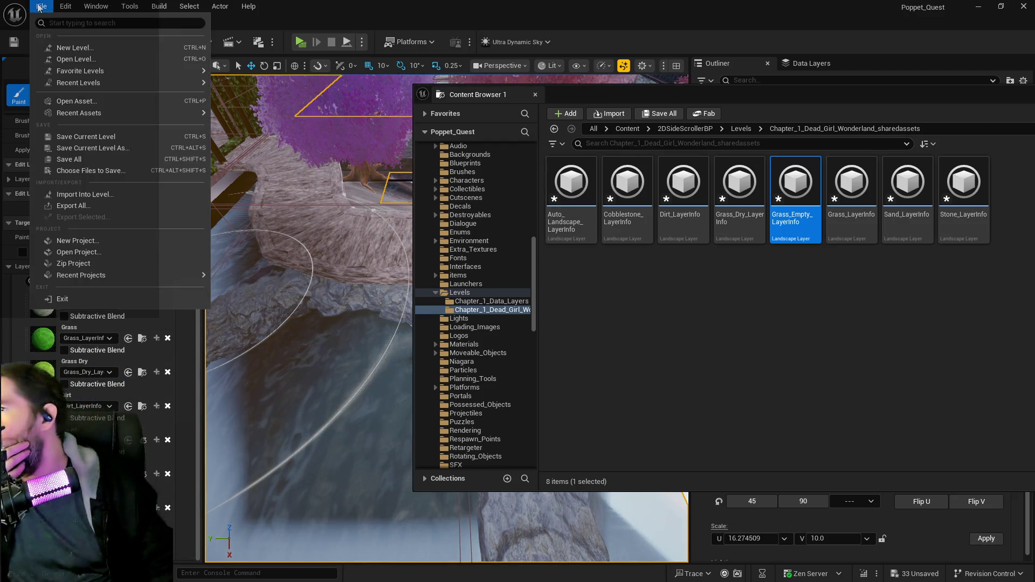
left_click(70, 159)
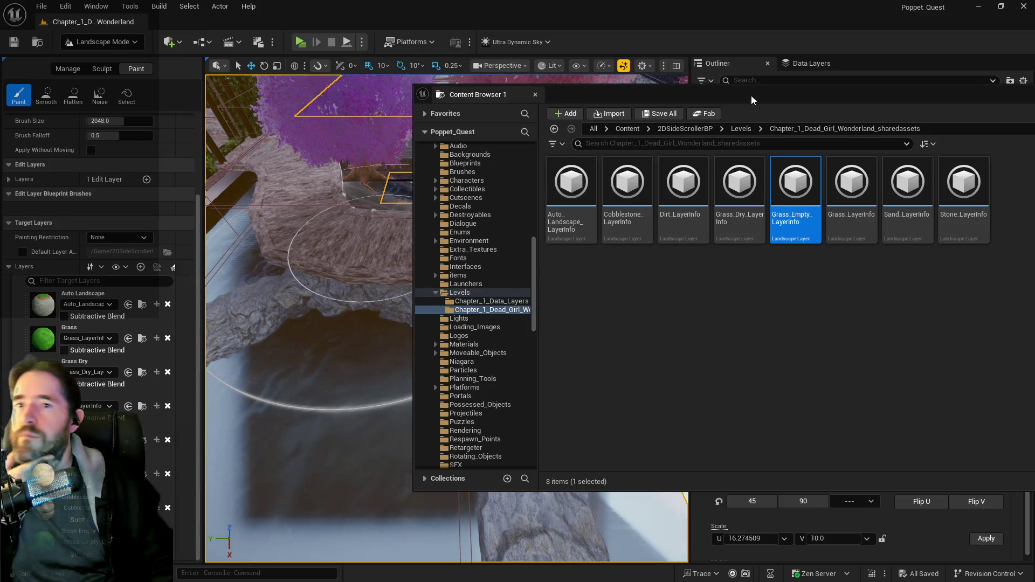
left_click(751, 81)
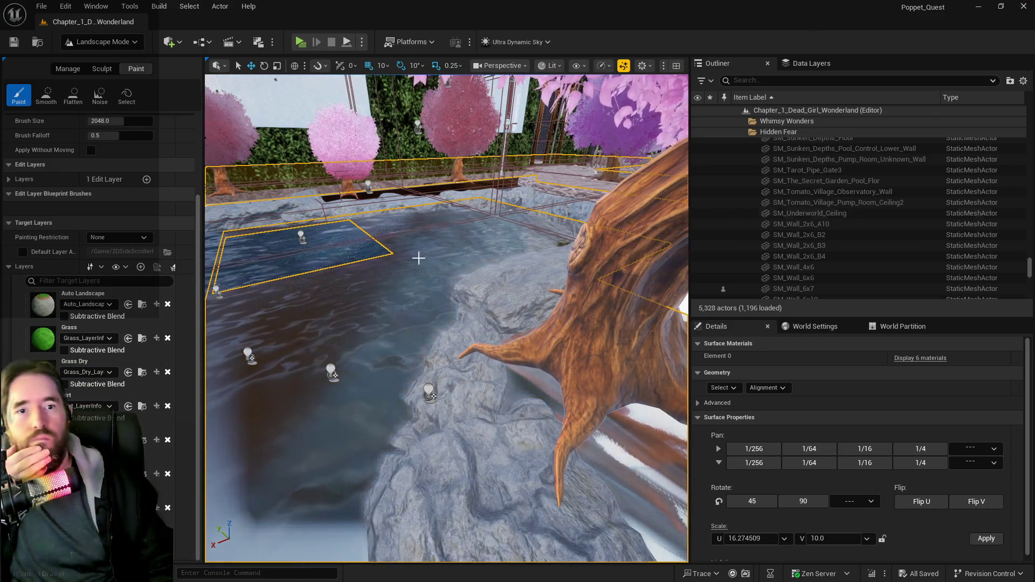
- With the Visibility sculpt tool, hide the landscape across the left and upper-right parts of the pond
left_click(102, 69)
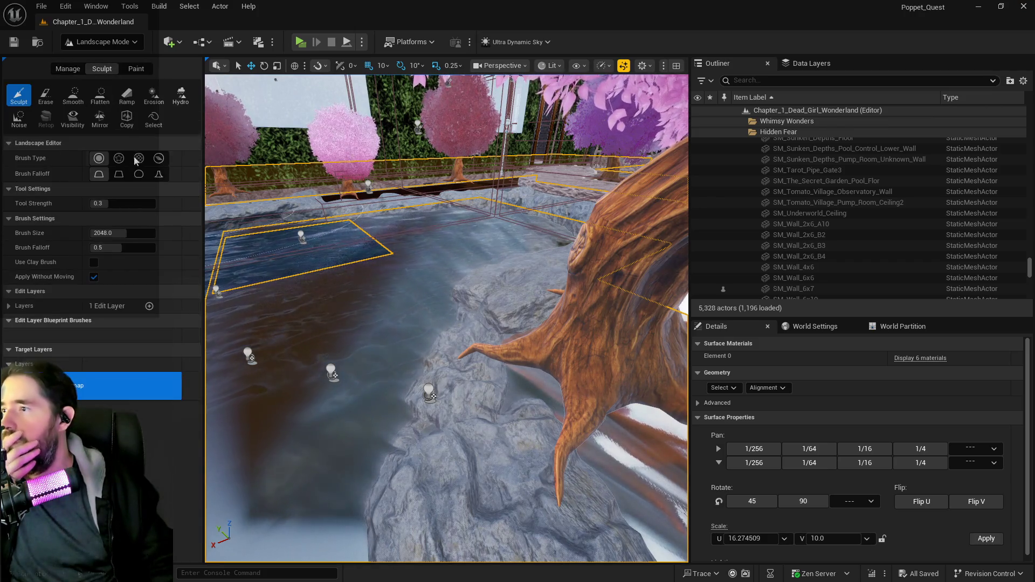
left_click(73, 118)
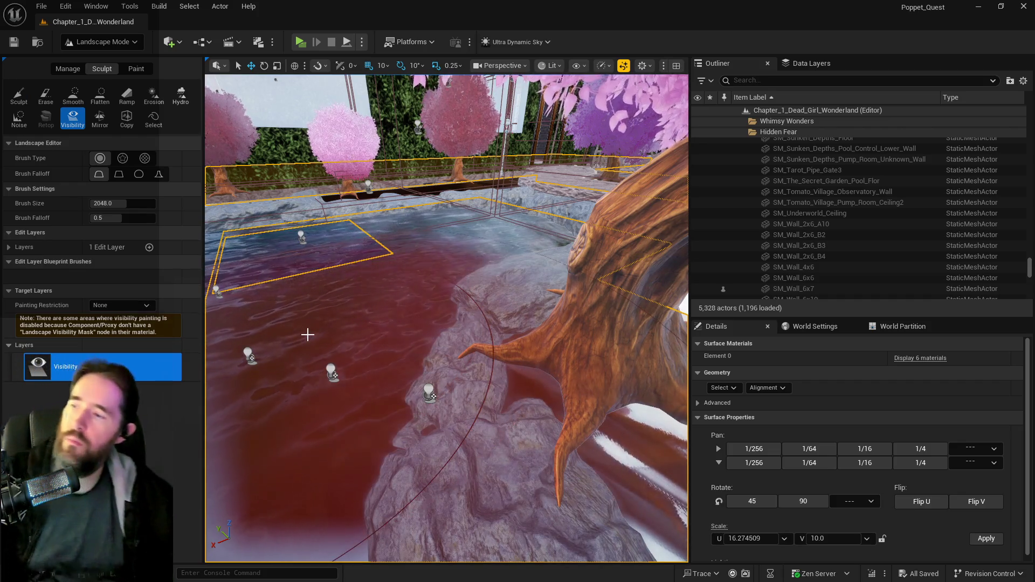
left_click(308, 335)
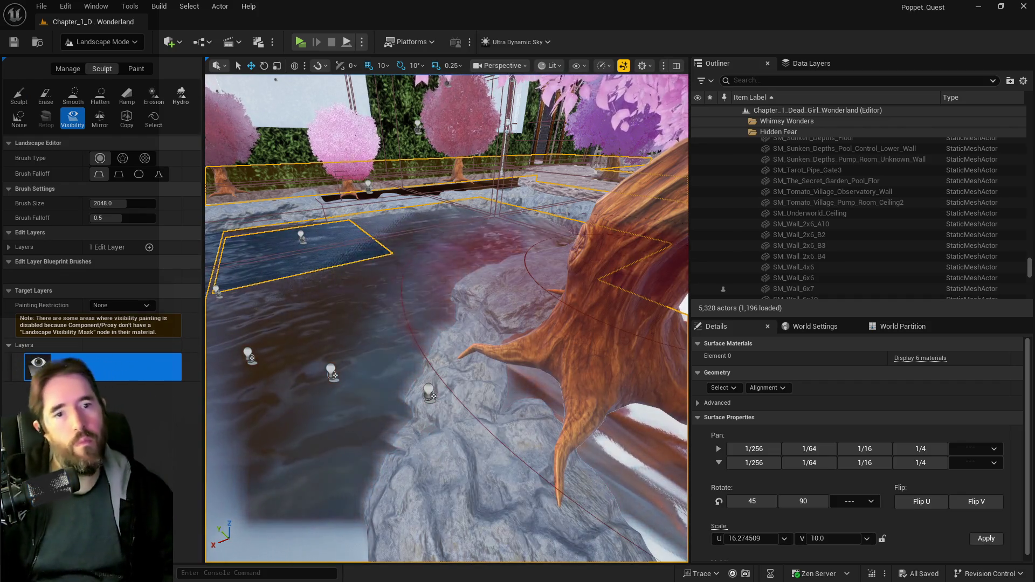
mouse_move(280, 326)
left_mouse_down()
mouse_move(425, 251)
mouse_move(420, 285)
mouse_move(474, 231)
left_mouse_up()
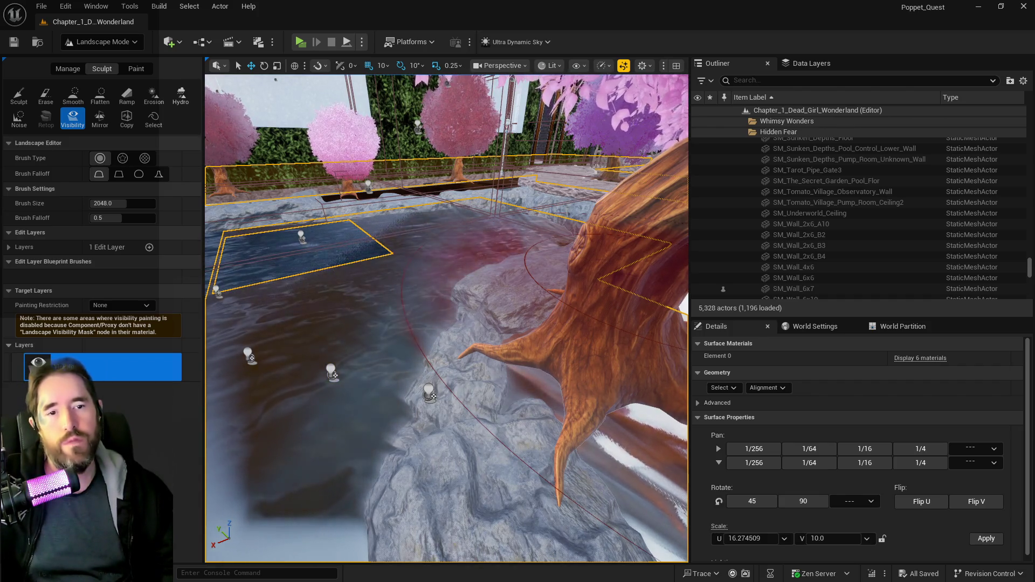
mouse_move(393, 338)
left_mouse_down()
mouse_move(409, 269)
mouse_move(485, 243)
mouse_move(420, 302)
left_mouse_up()
- Browse to DreamscapeMeadows/Materials/Terrain and open the MI_Terrain_Demo material instance
key("ctrl+b")
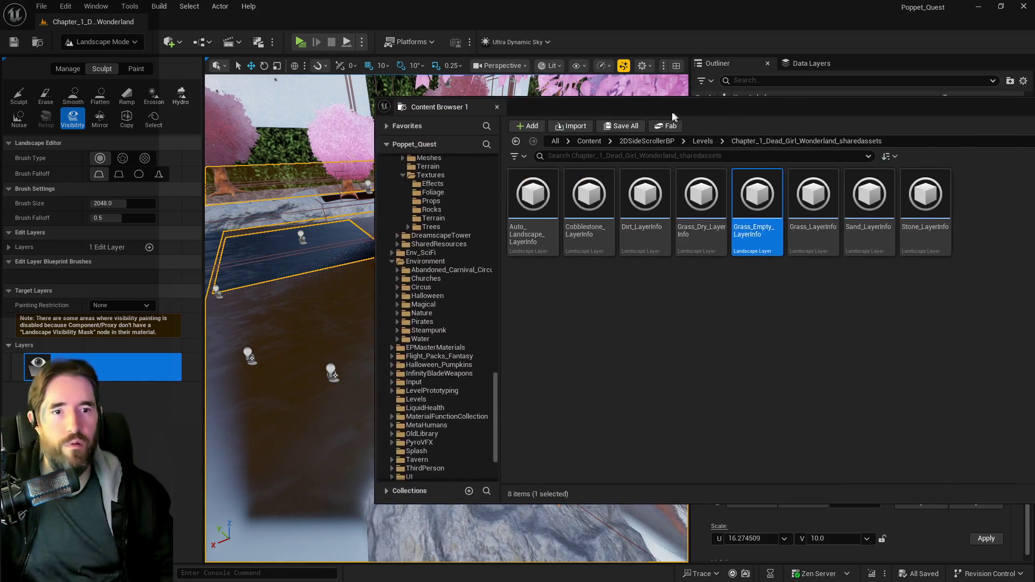
scroll(390, 261, "up", 1)
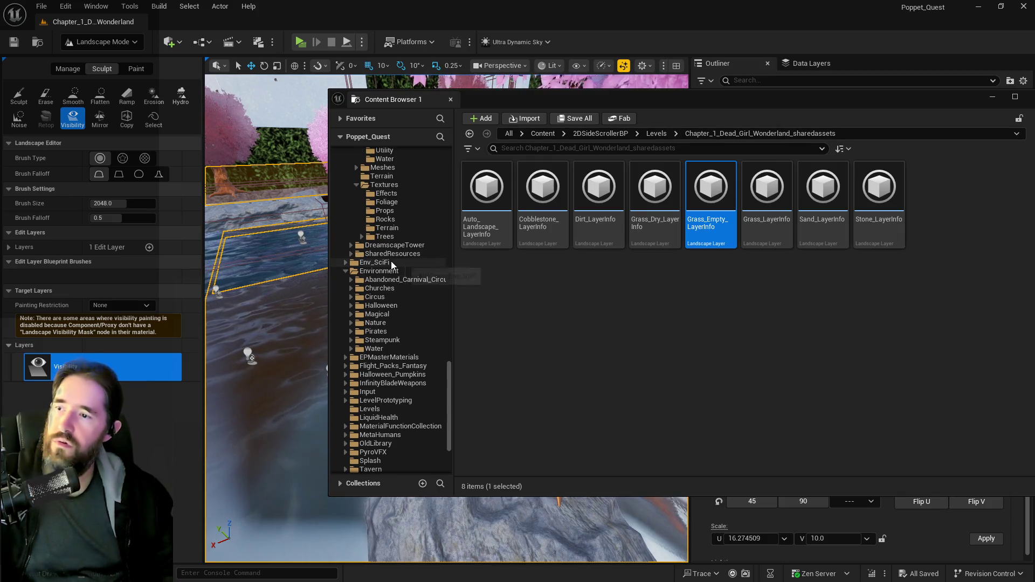
left_click(395, 246)
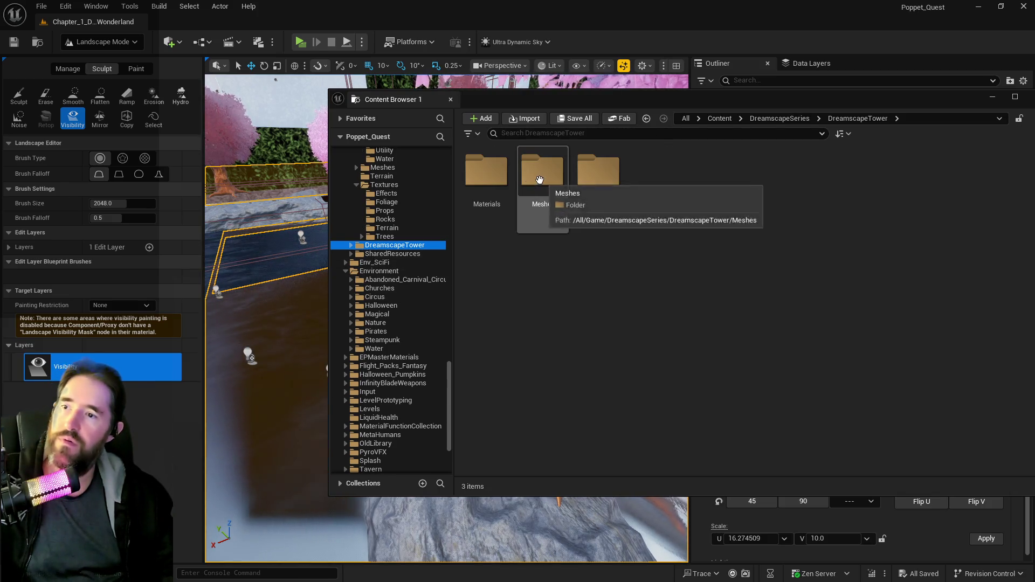
double_click(490, 184)
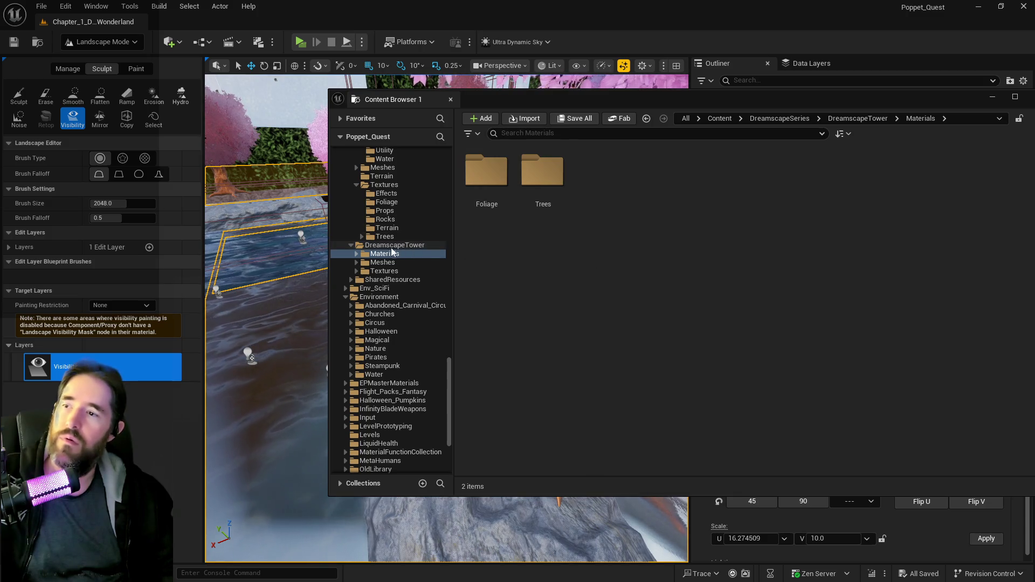
left_click(347, 245)
scroll(378, 280, "up", 6)
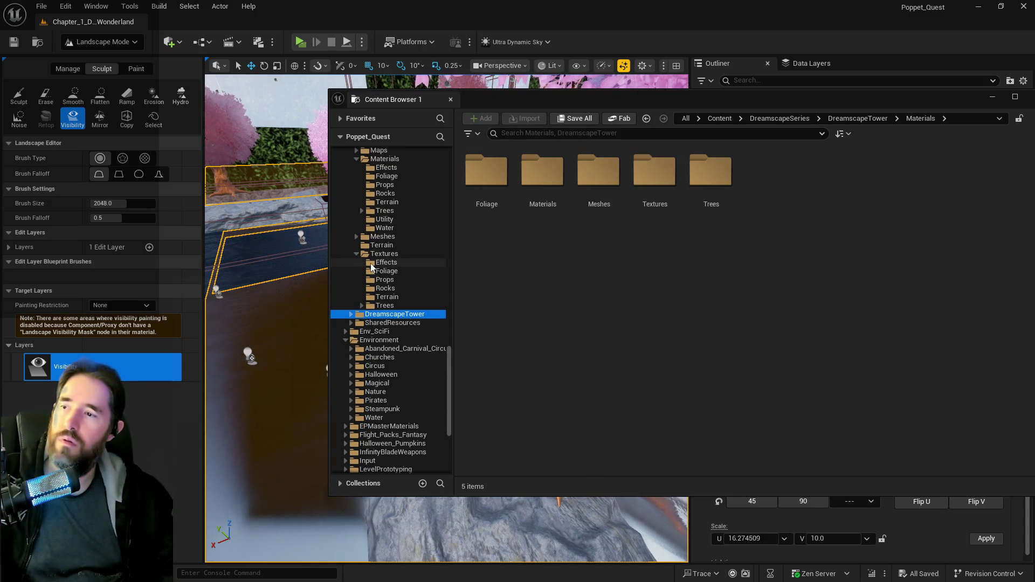
left_click(383, 271)
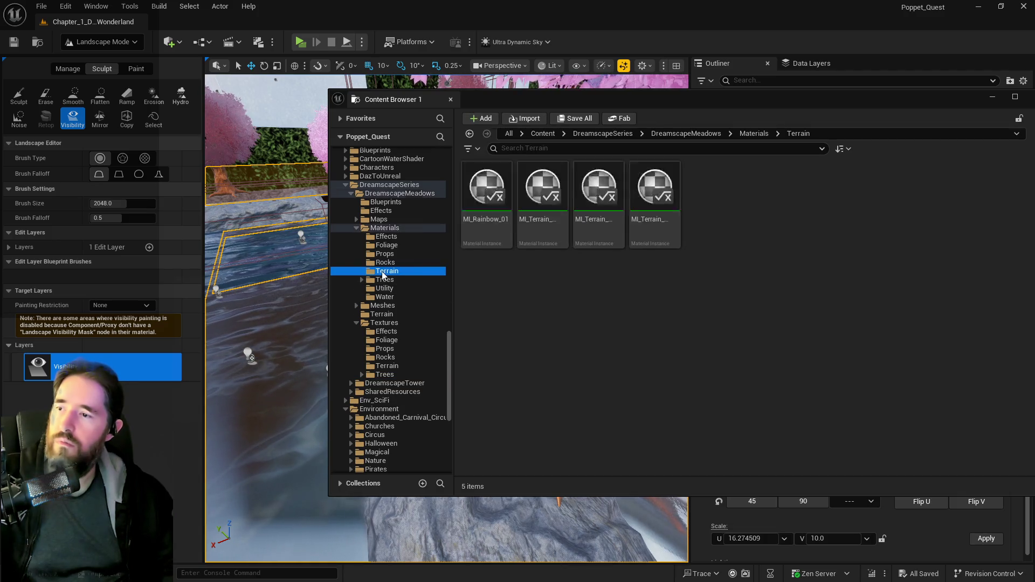
left_click(533, 236)
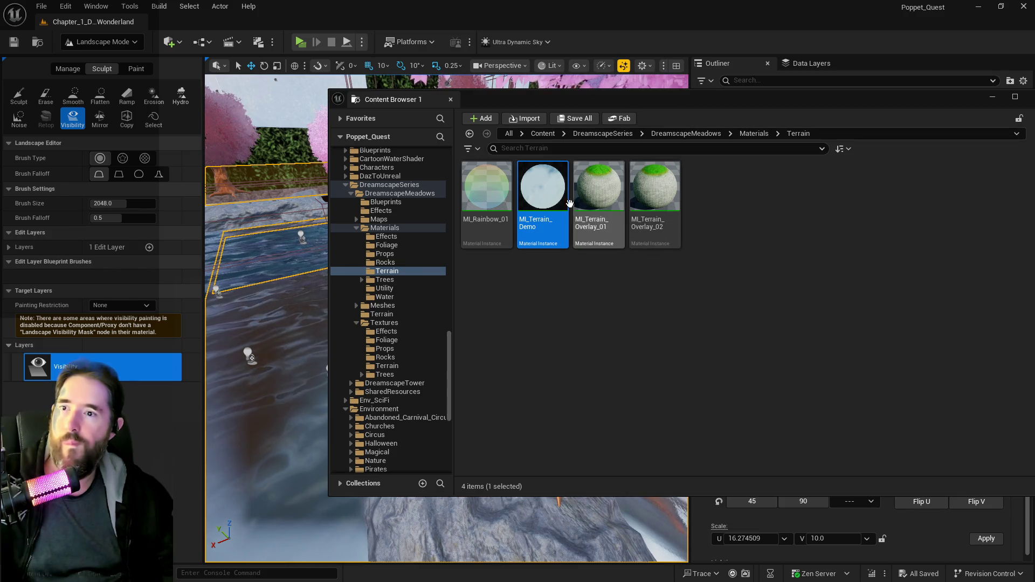
double_click(537, 190)
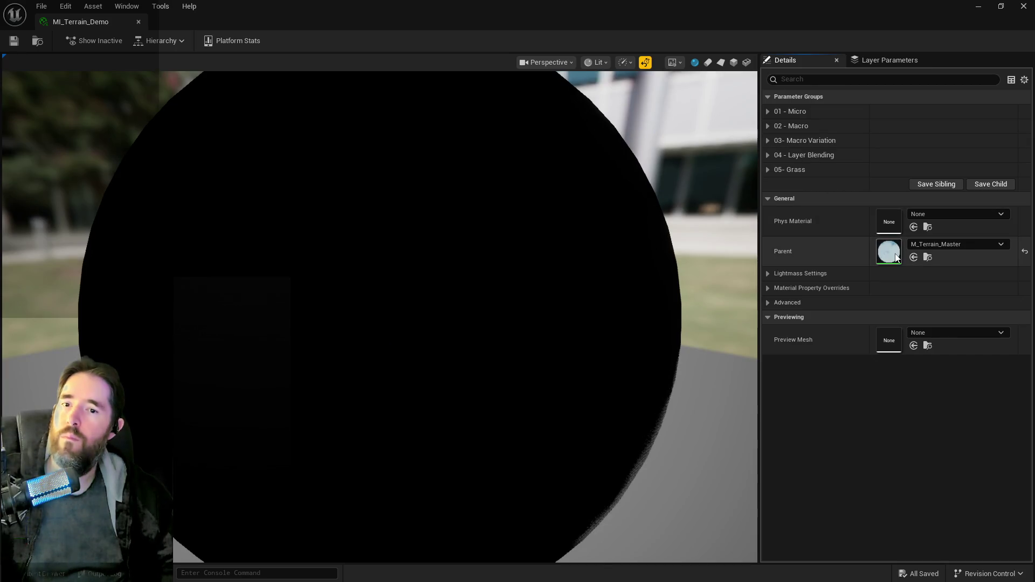
- Open the parent material M_Terrain_Master and bring up the project's asset browser
double_click(896, 257)
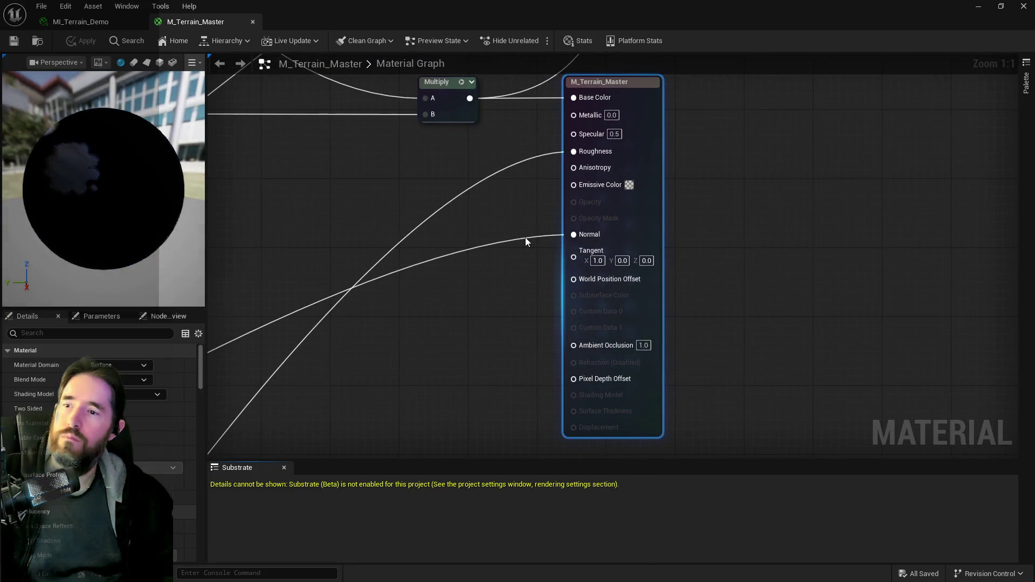
scroll(524, 240, "down", 2)
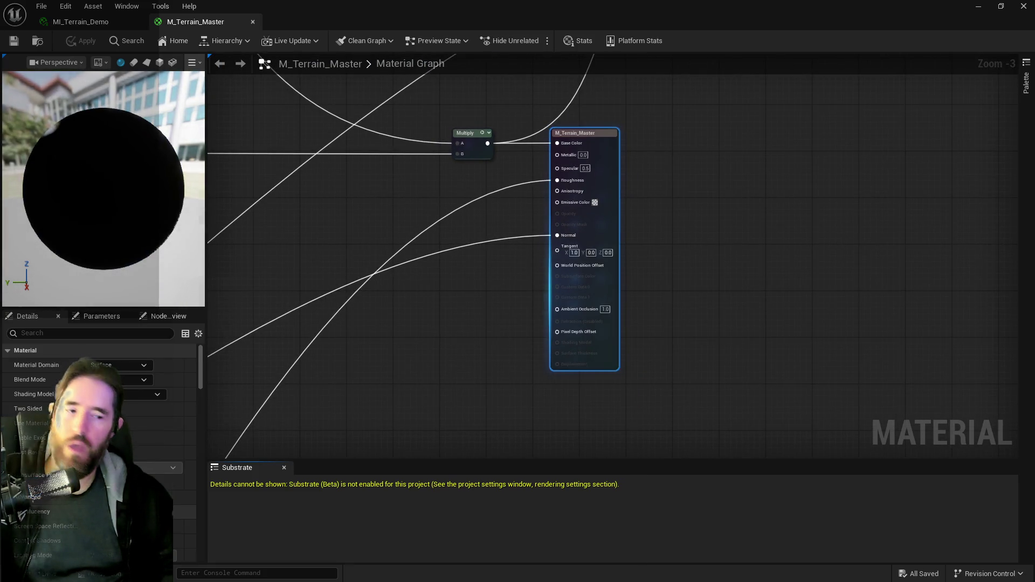
key("ctrl+space")
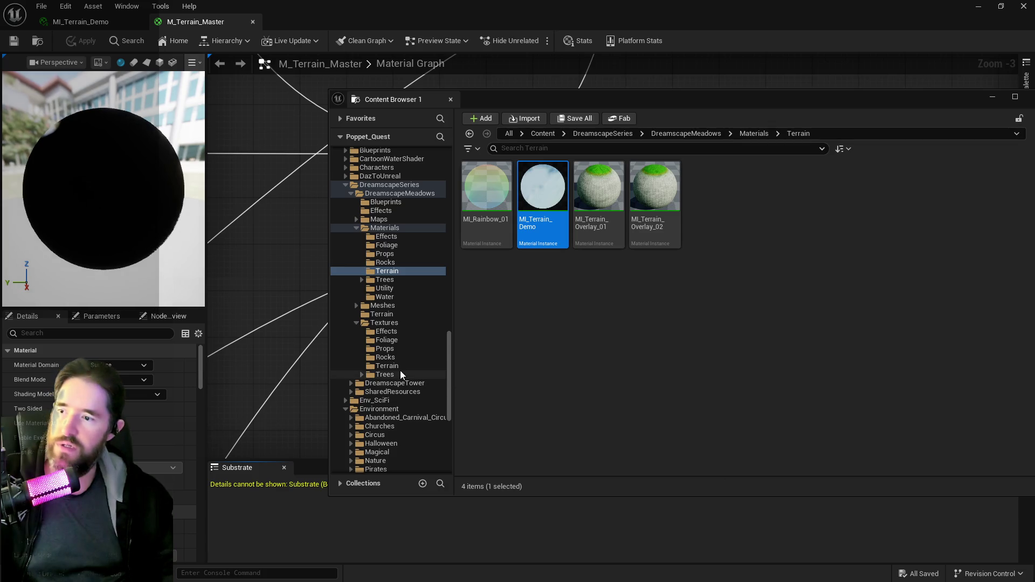
scroll(395, 354, "down", 3)
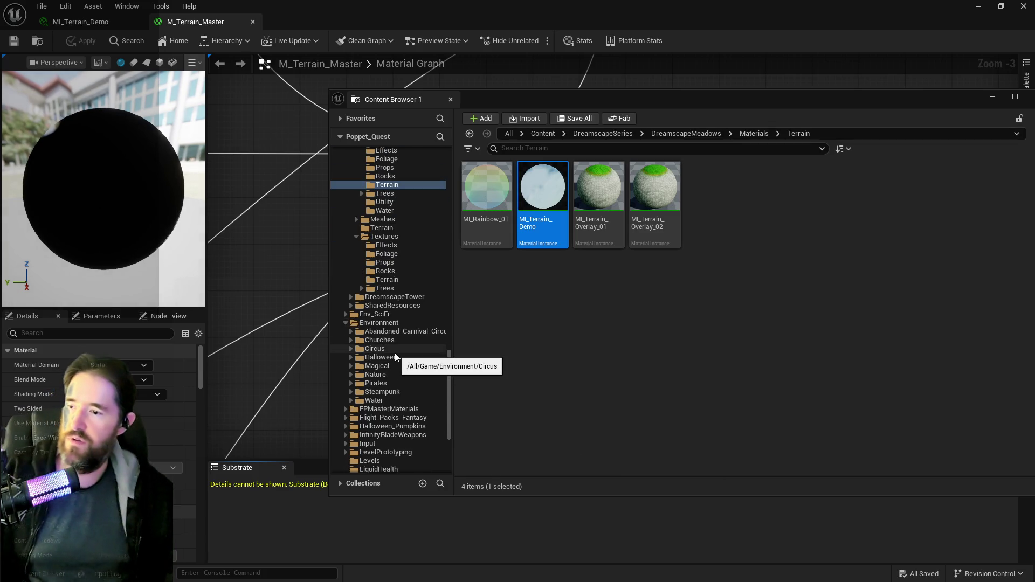
scroll(395, 354, "down", 1)
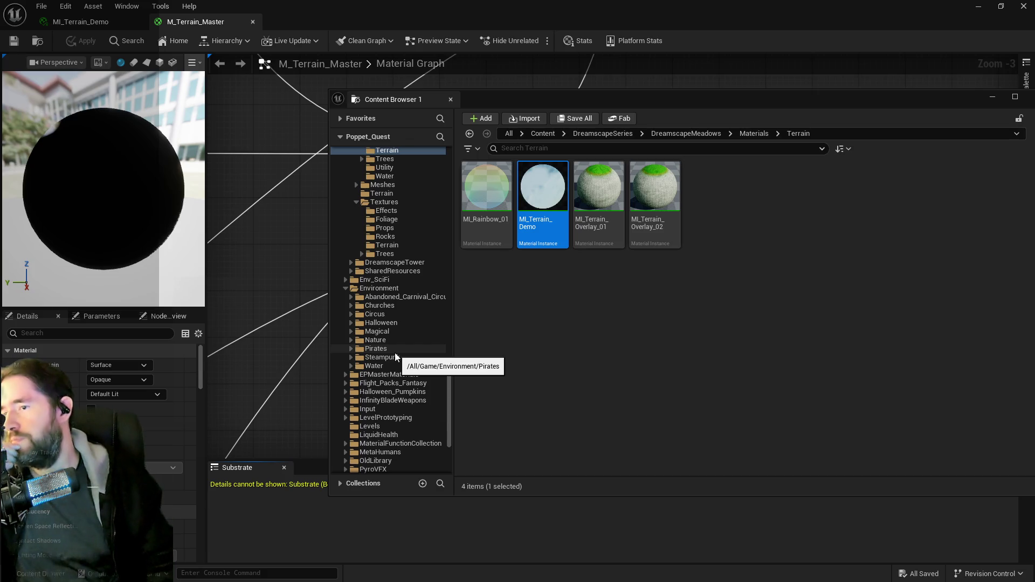
scroll(401, 305, "up", 3)
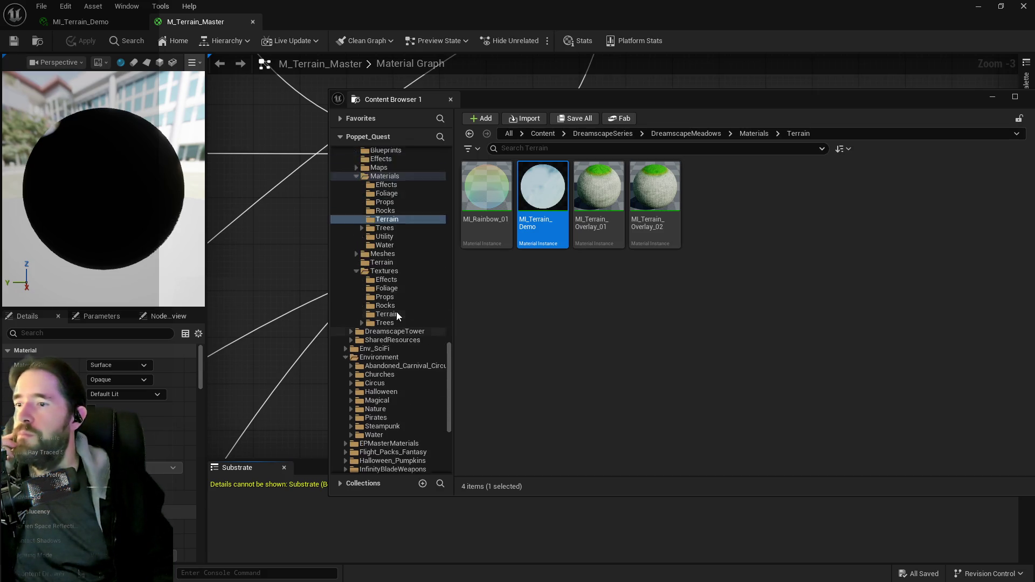
scroll(393, 352, "up", 2)
scroll(392, 353, "down", 2)
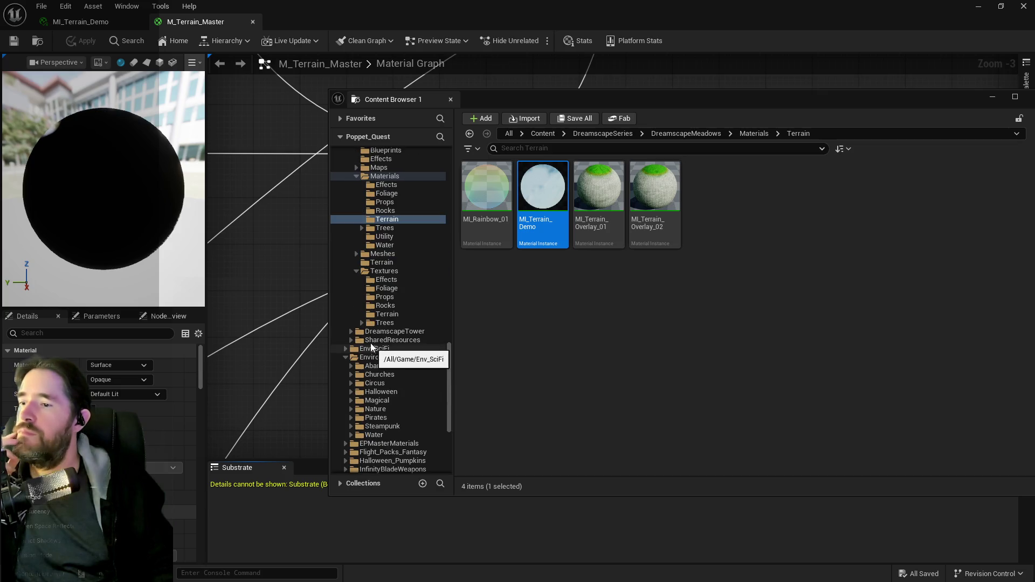
- Browse past the DreamscapeTower folders to SharedResources/Materials/Terrain
left_click(351, 331)
left_click(356, 340)
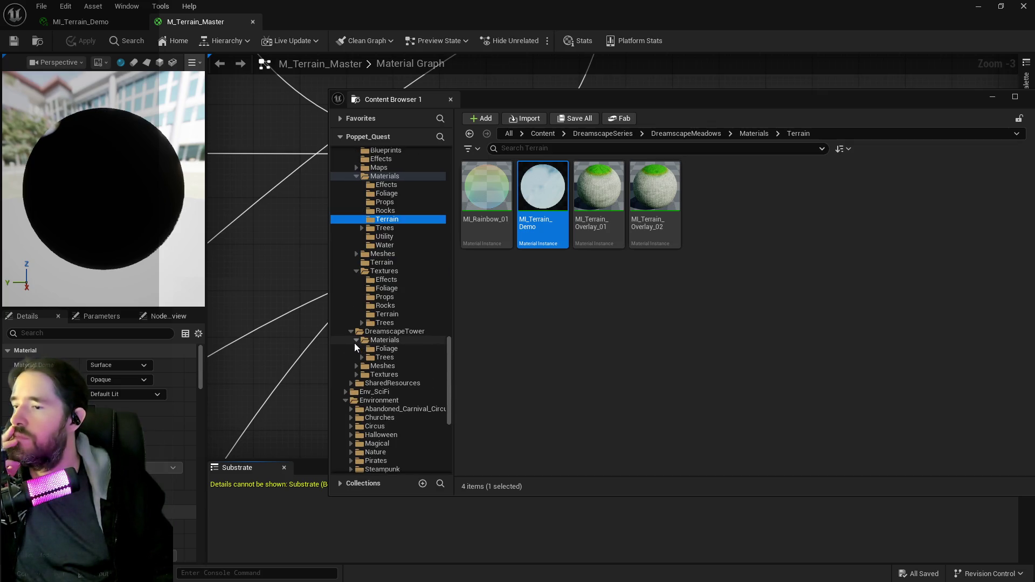
left_click(376, 349)
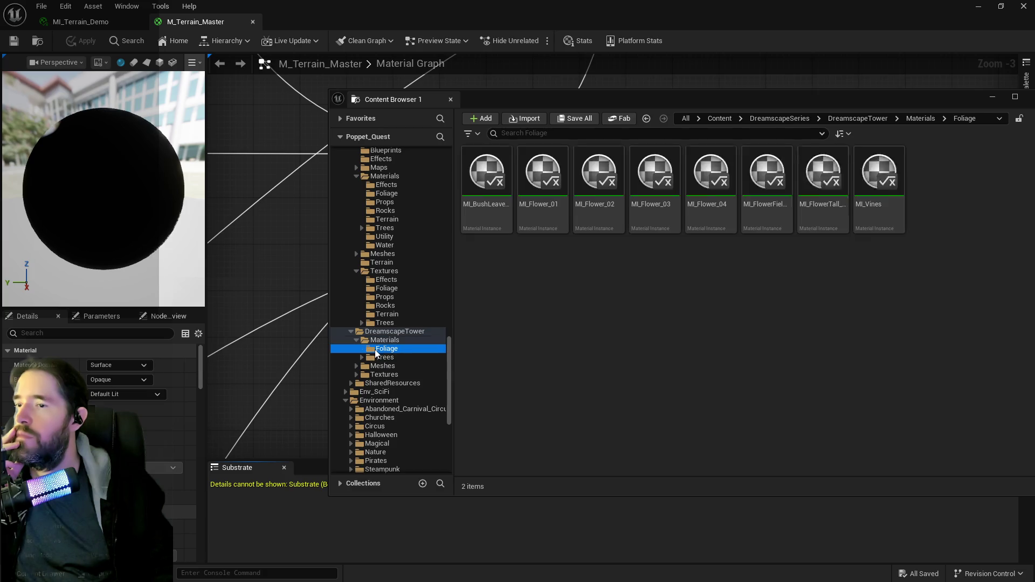
left_click(376, 358)
left_click(376, 374)
left_click(376, 383)
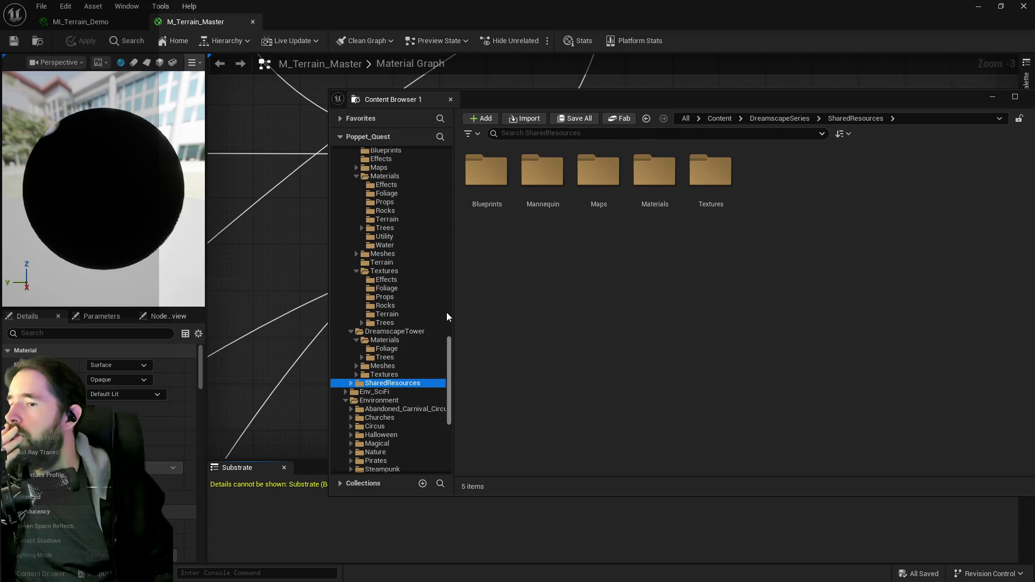
double_click(653, 189)
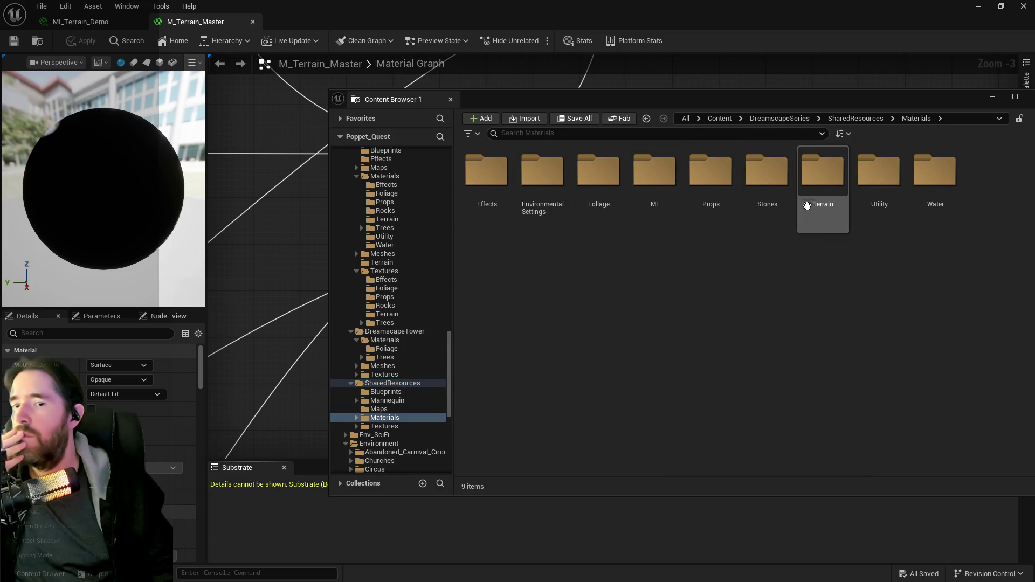
double_click(821, 178)
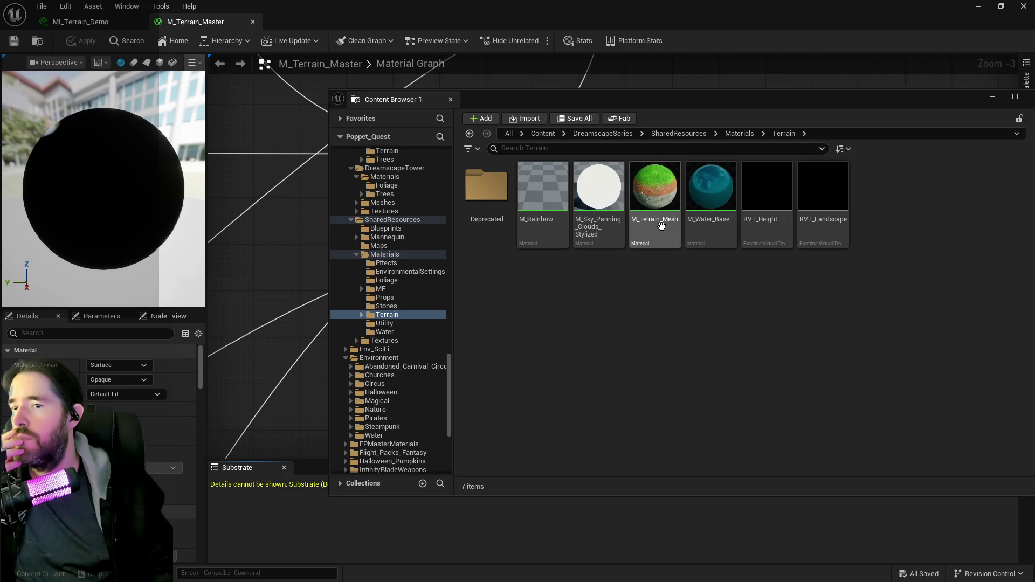
- Open M_Terrain_Mesh and inspect its Landscape Visibility Mask node feeding Opacity Mask
left_click_drag(661, 225, 626, 320)
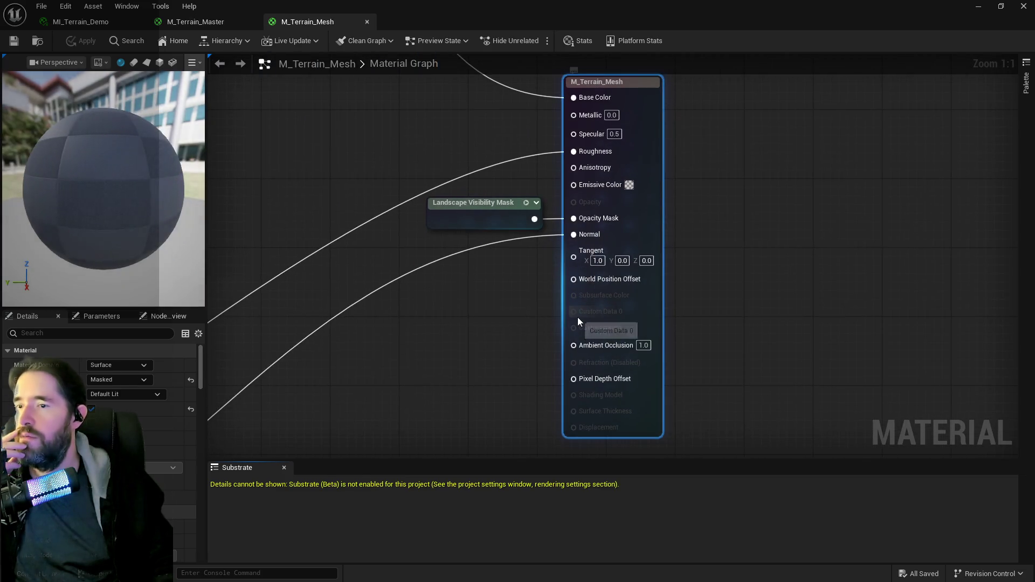
left_click(447, 218)
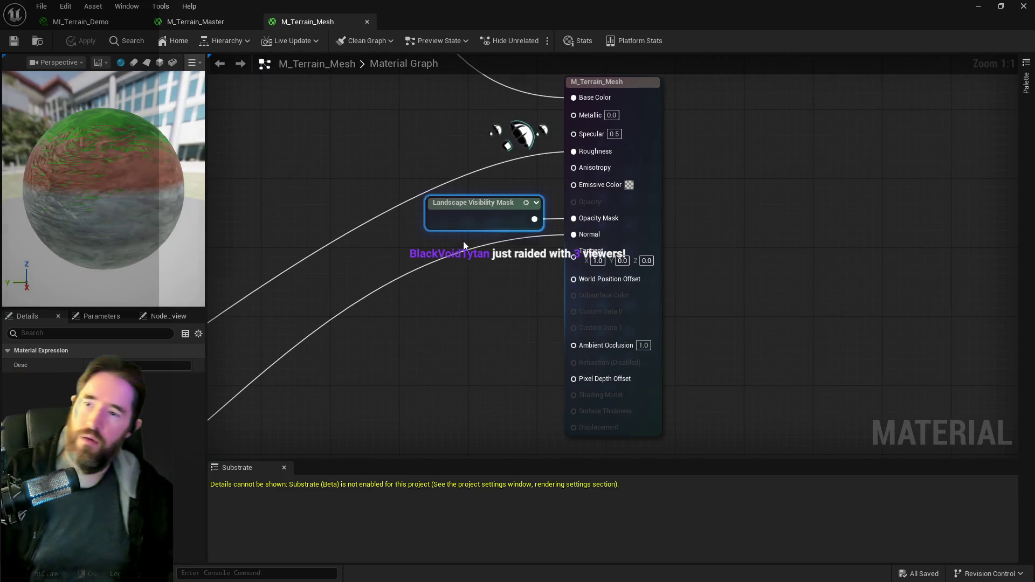
left_click(450, 298)
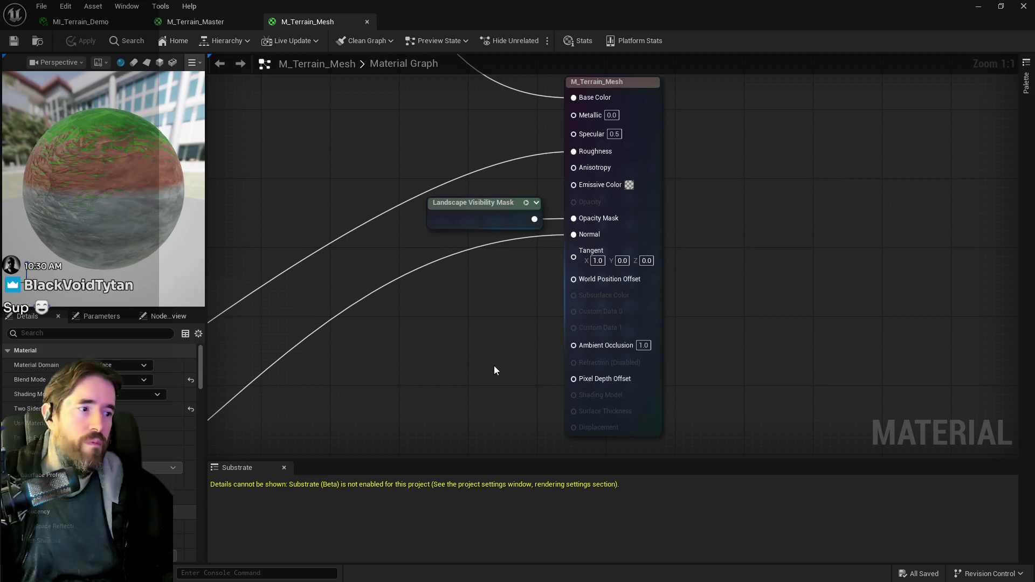
left_click_drag(431, 351, 416, 344)
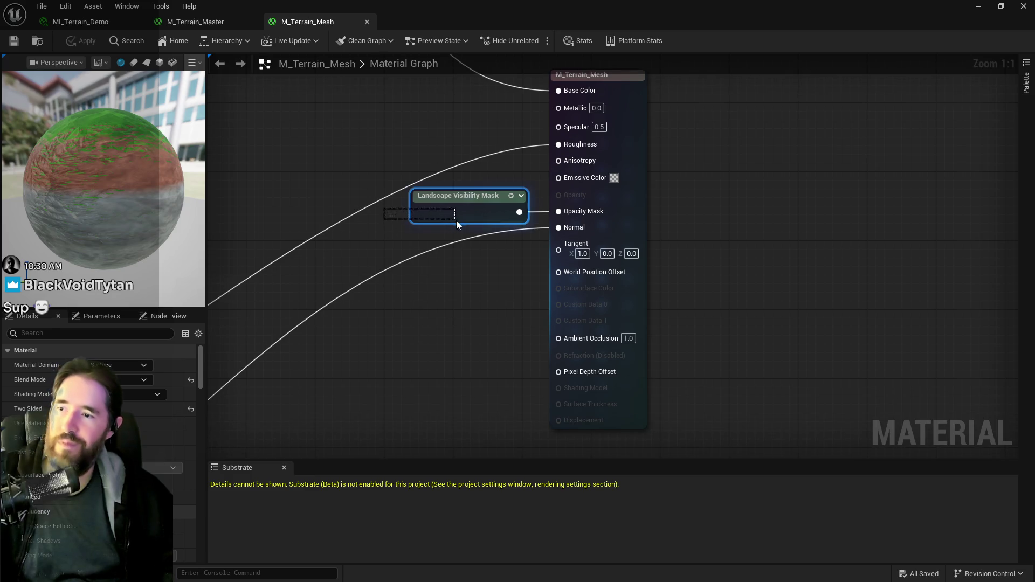
left_click_drag(456, 221, 455, 219)
left_click(218, 370)
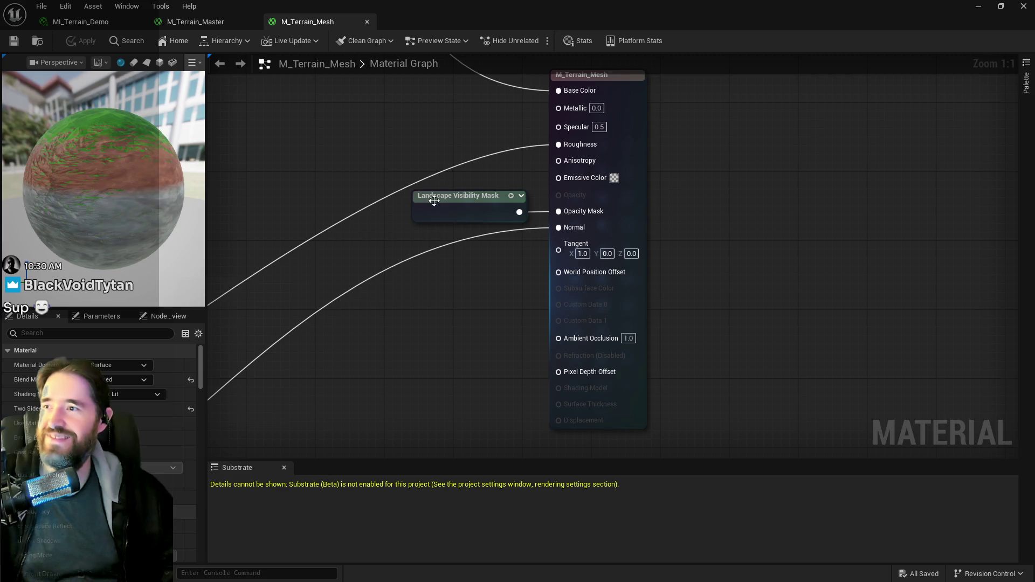
left_click(425, 219)
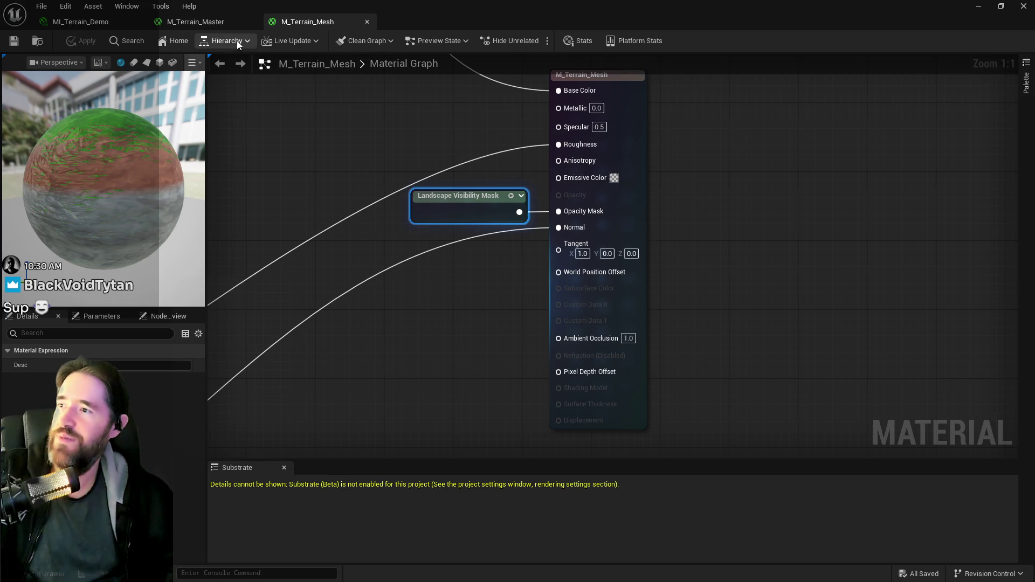
left_click(353, 264)
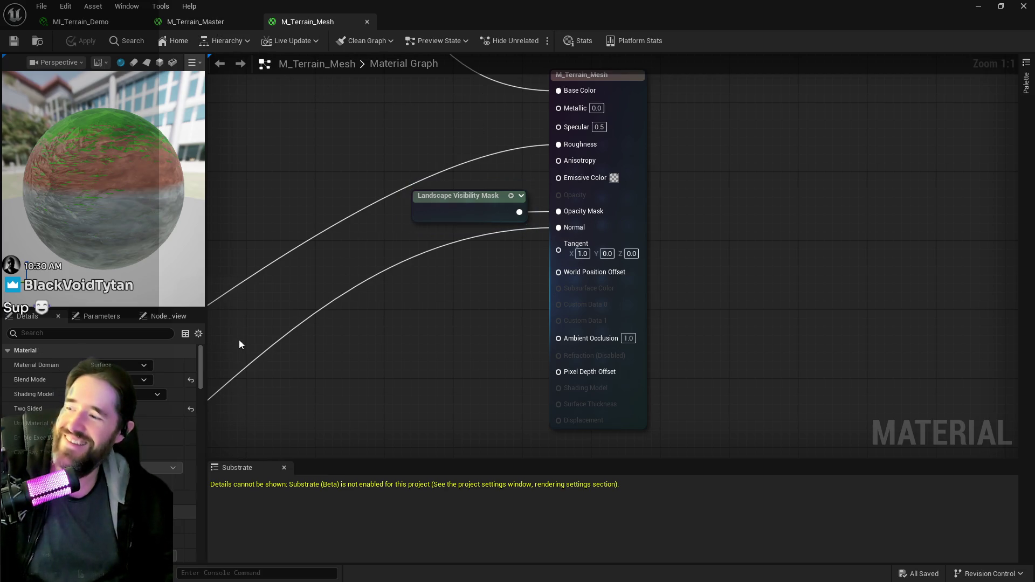
- In M_Terrain_Master, add a Landscape Visibility Mask node and set Blend Mode to Masked
left_click(199, 23)
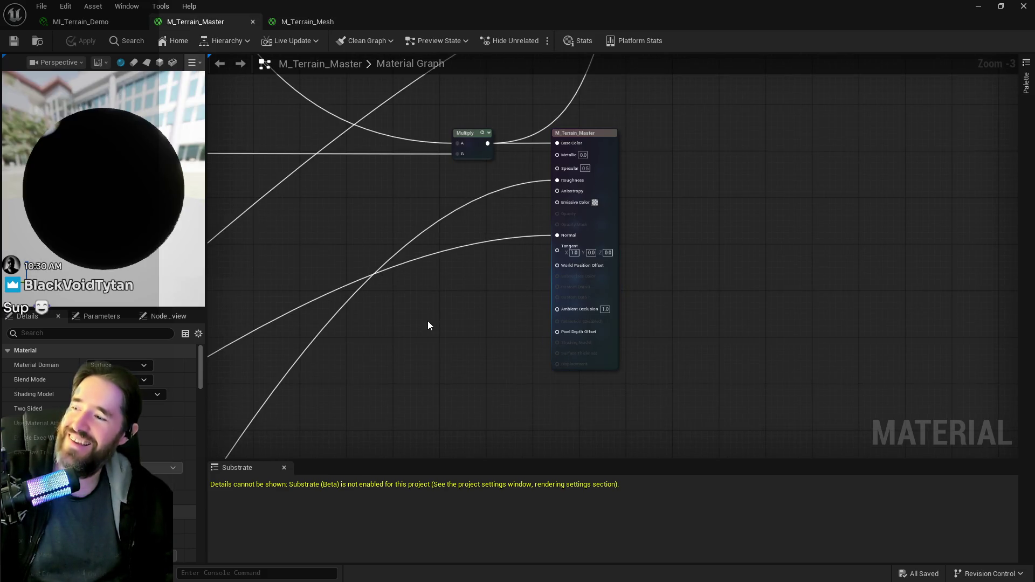
left_click_drag(467, 331, 473, 215)
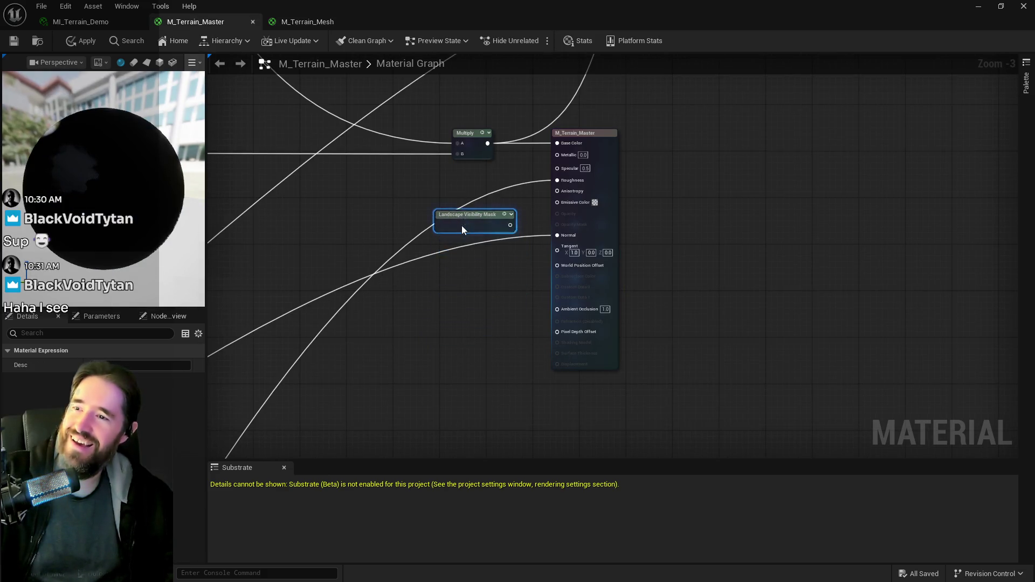
left_click(337, 352)
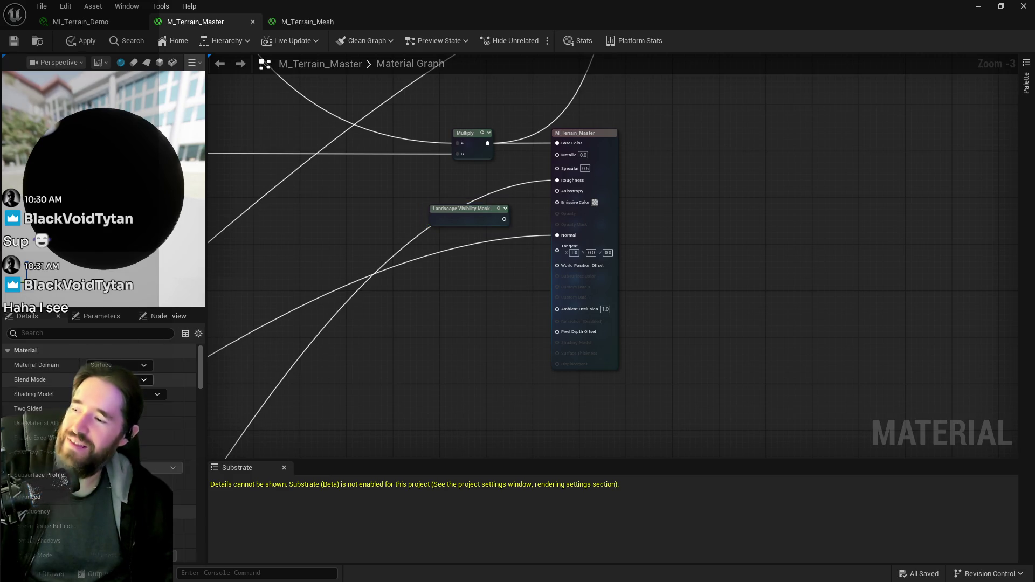
left_click(143, 379)
left_click(172, 400)
- Wire the visibility mask into Opacity Mask, save the material, and return to the level
scroll(474, 213, "up", 3)
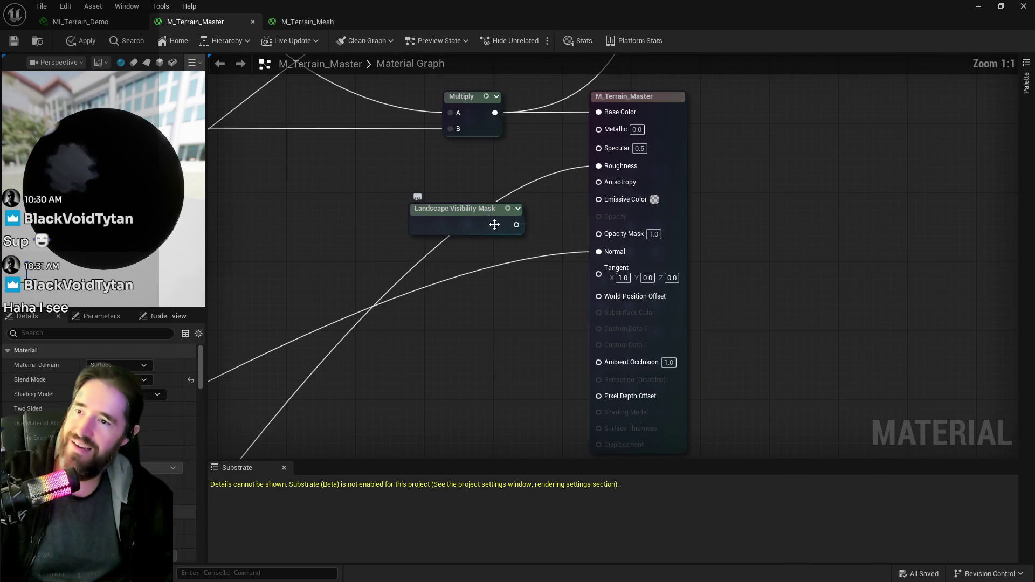
mouse_move(515, 225)
left_mouse_down()
mouse_move(539, 250)
mouse_move(598, 234)
left_mouse_up()
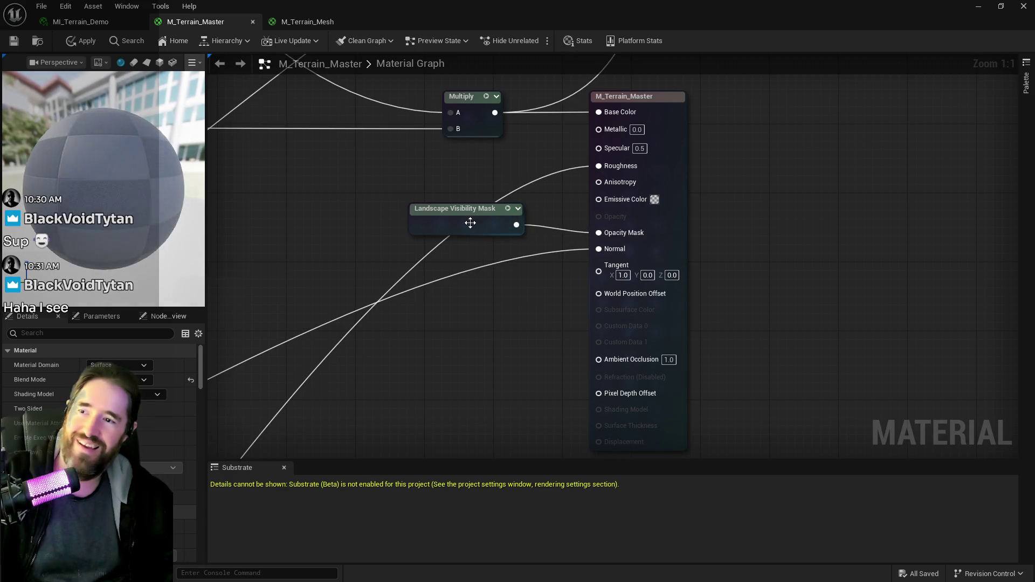
left_click_drag(469, 222, 483, 229)
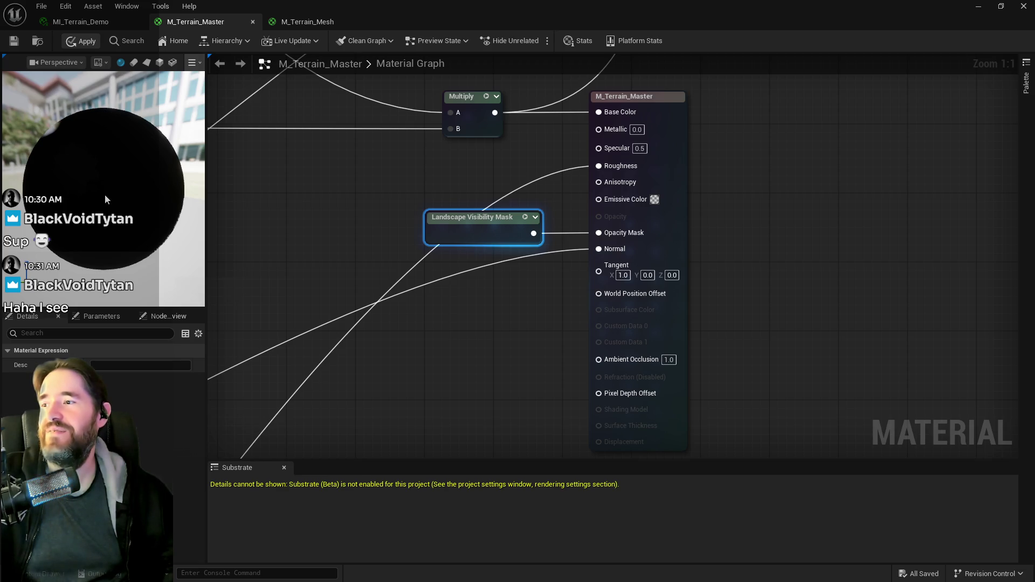
left_click(13, 45)
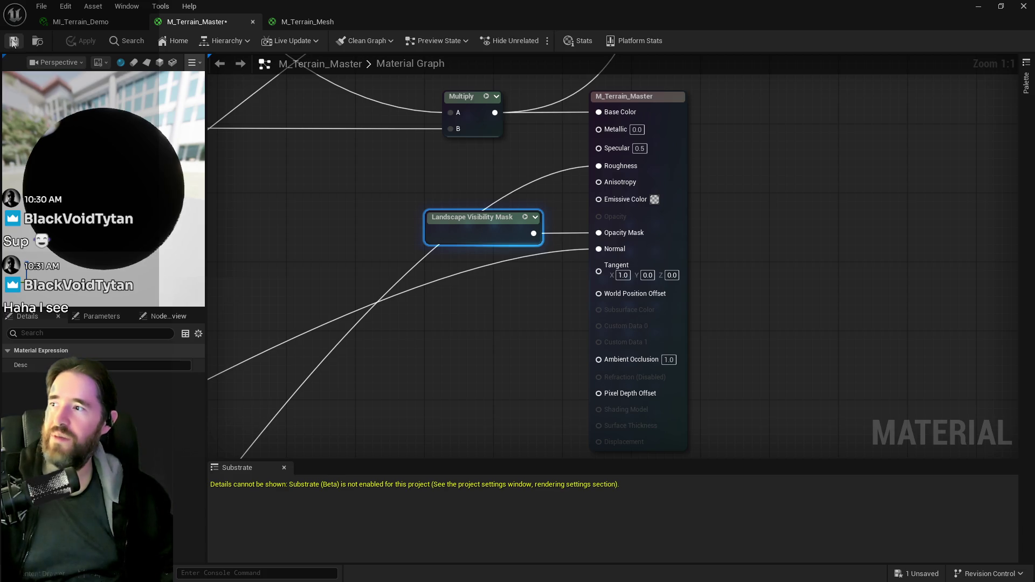
key("alt+Tab")
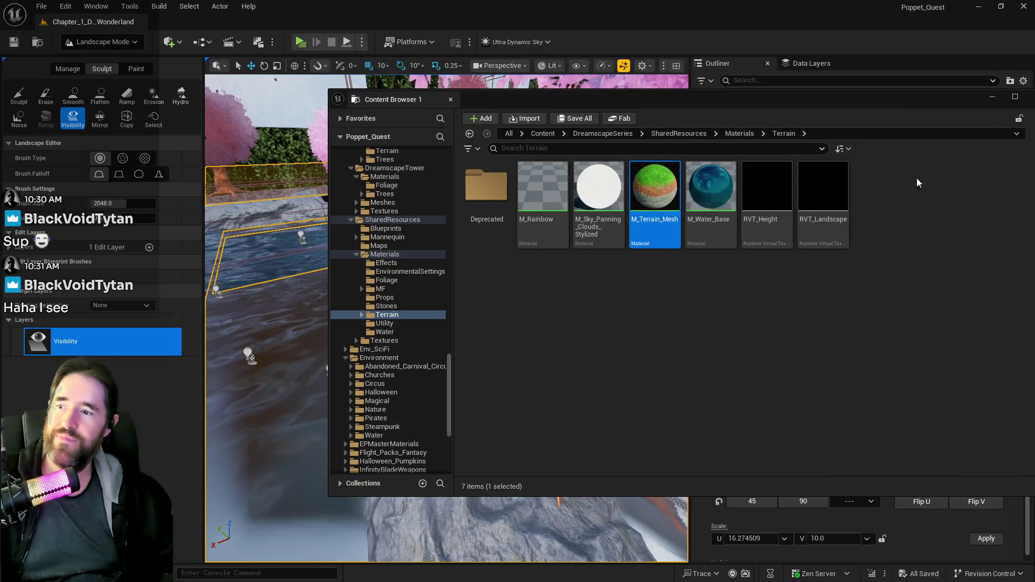
- Hide a strip of landscape over the pool floor using a smaller Visibility brush
left_click(447, 324)
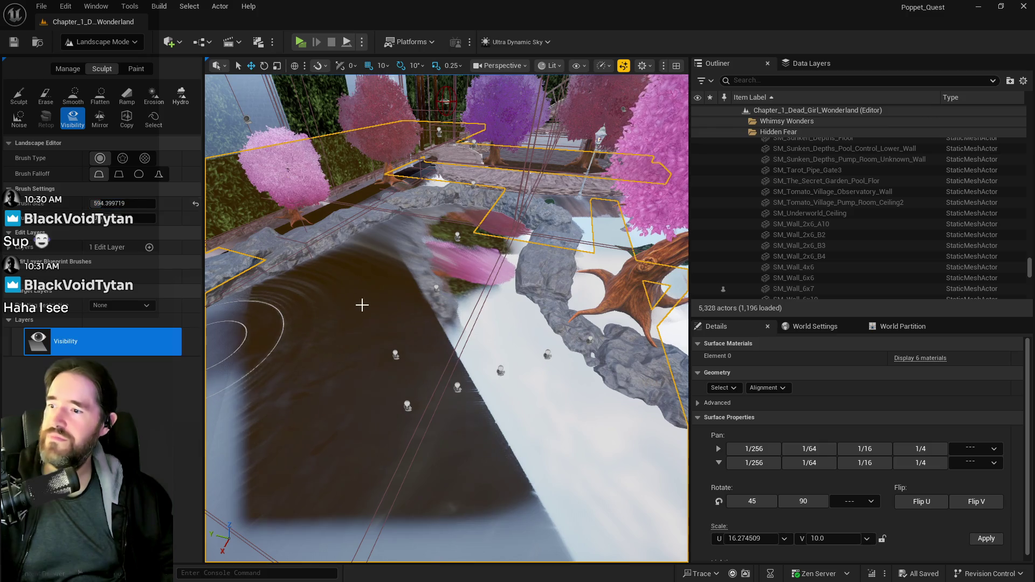
key("bracketleft")
key("bracketleft")
key("bracketleft")
scroll(358, 300, "up", 5)
scroll(439, 345, "down", 5)
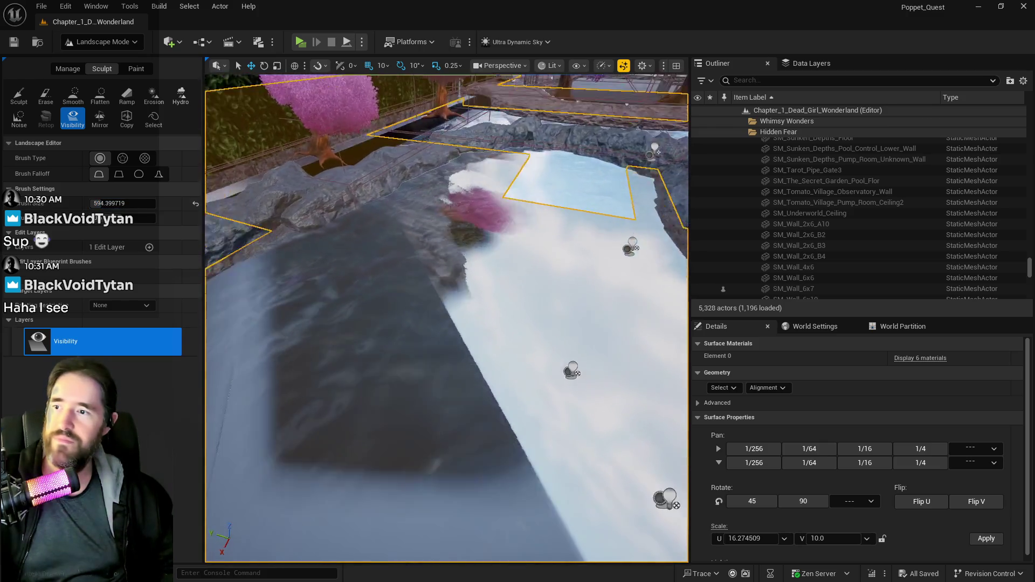
scroll(443, 343, "down", 3)
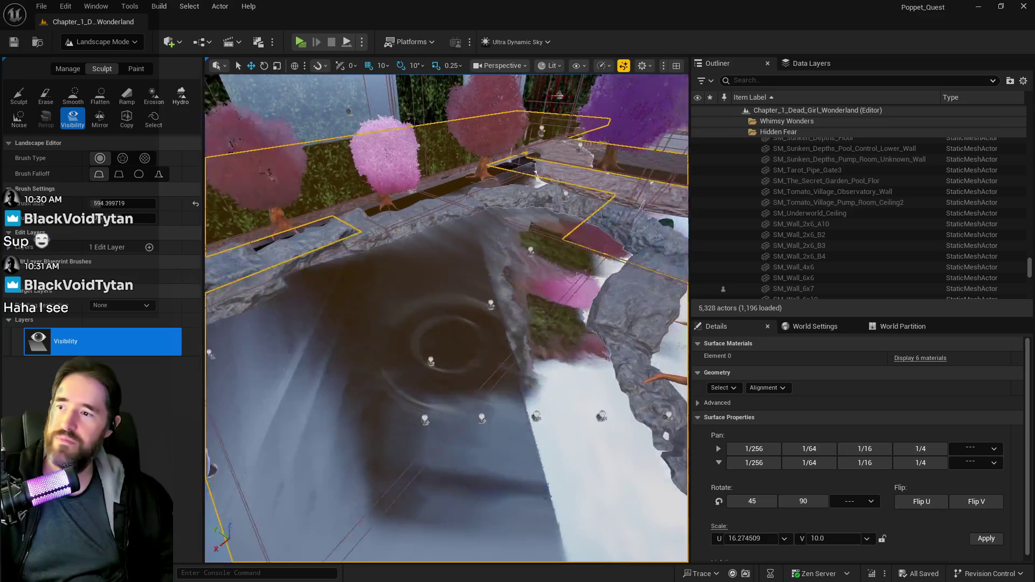
left_click_drag(382, 352, 438, 301)
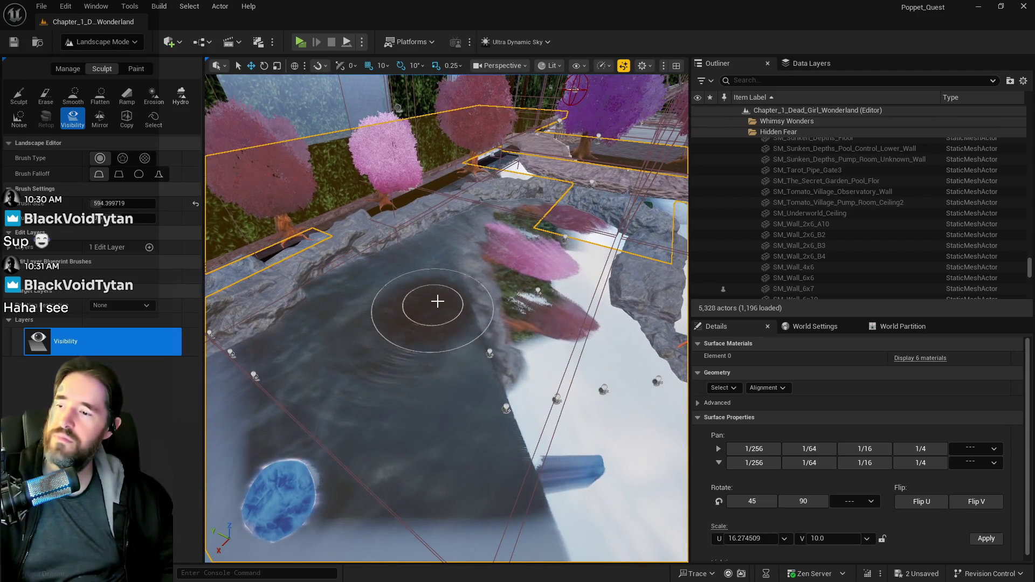
- Undo that visibility edit and switch the landscape tools to layer painting
left_click(65, 6)
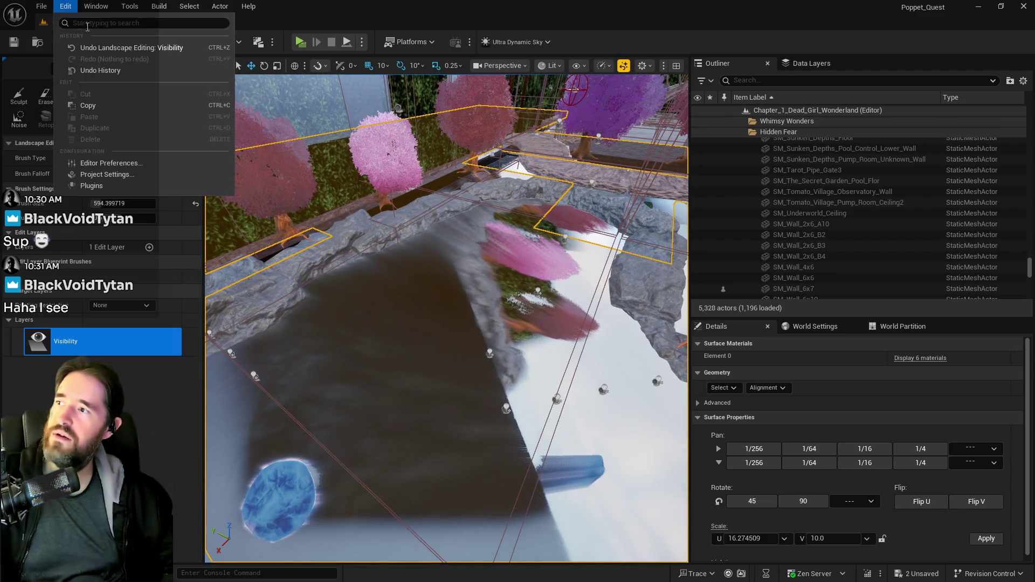
left_click(126, 80)
left_click(136, 68)
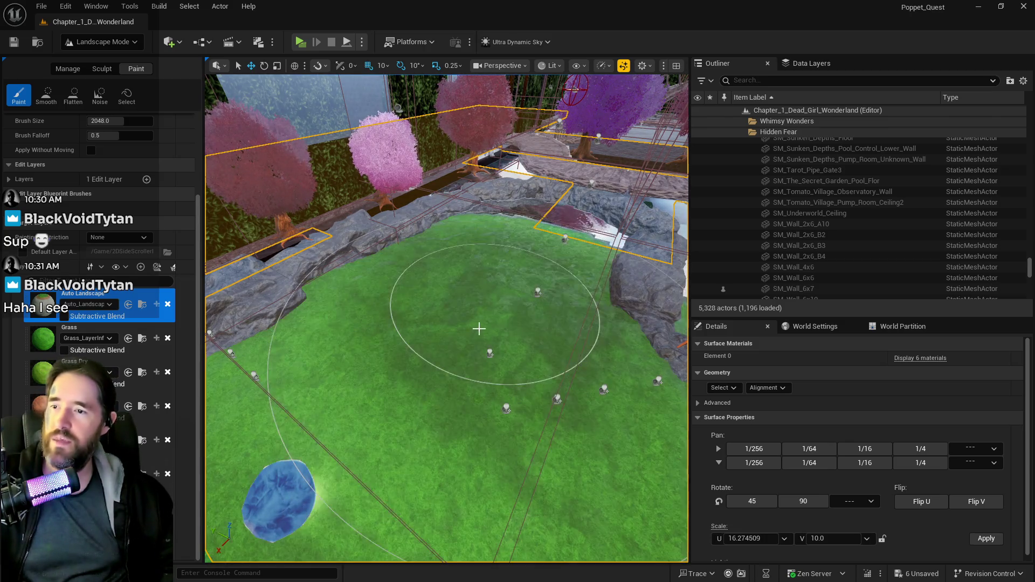
- Shrink the paint brush to about 830 and paint grass over the white area beside the bridge
mouse_move(479, 328)
left_mouse_down()
mouse_move(508, 322)
mouse_move(392, 330)
left_mouse_up()
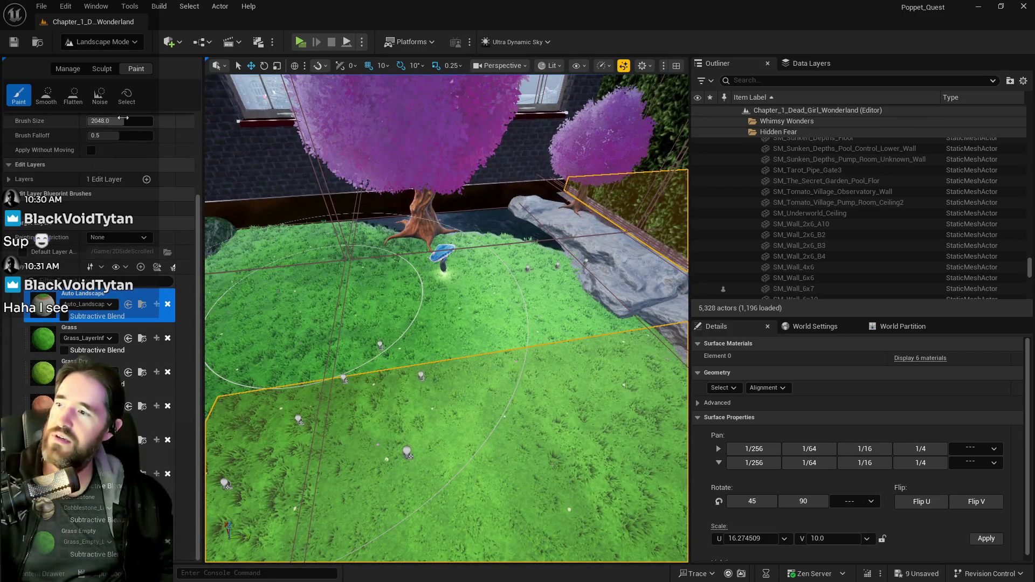
left_click_drag(123, 118, 94, 118)
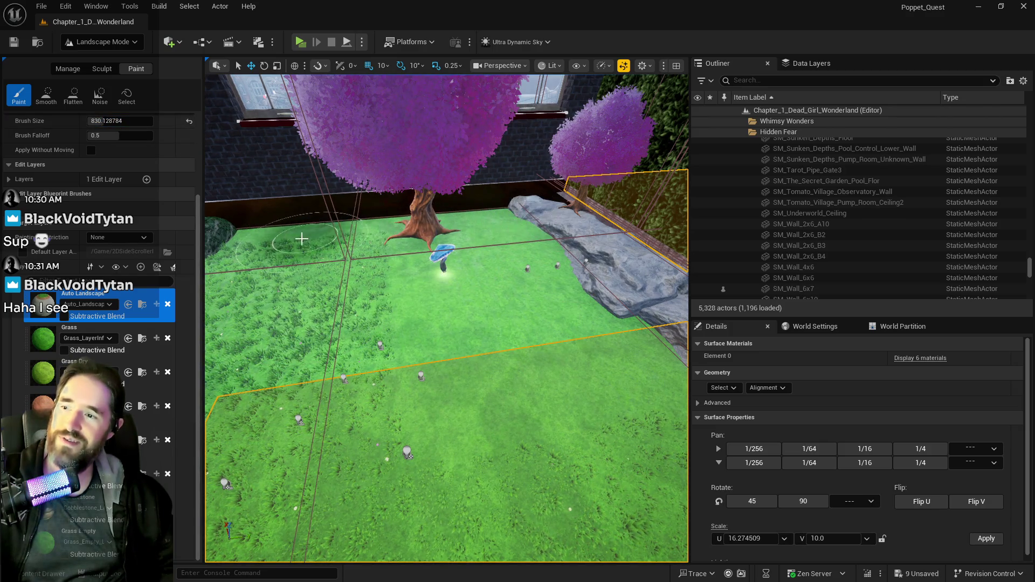
mouse_move(301, 238)
left_mouse_down()
mouse_move(386, 297)
mouse_move(326, 266)
left_mouse_up()
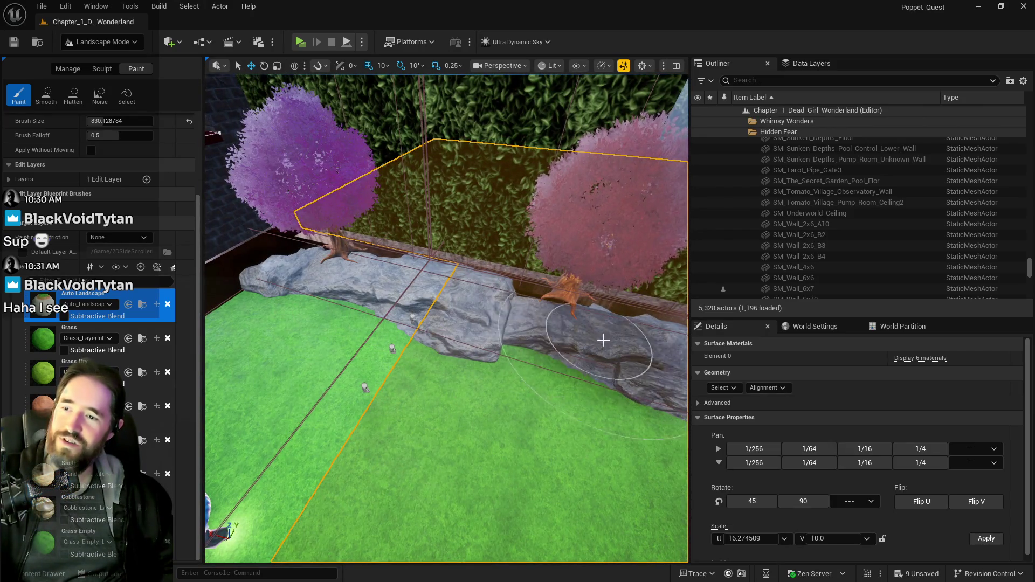
mouse_move(605, 340)
left_mouse_down()
mouse_move(517, 324)
mouse_move(499, 393)
left_mouse_up()
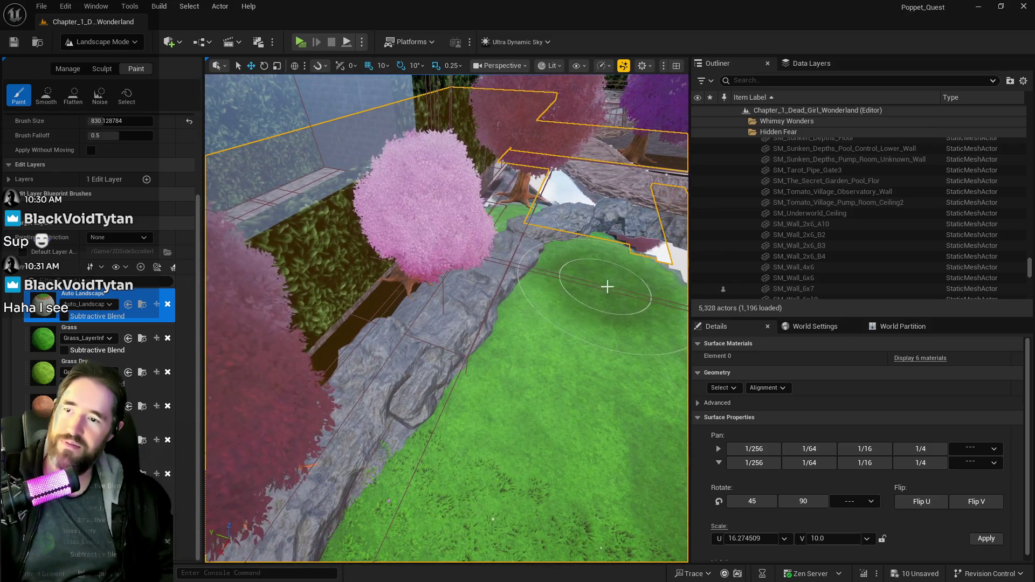
mouse_move(605, 286)
left_mouse_down()
mouse_move(288, 246)
mouse_move(379, 316)
left_mouse_up()
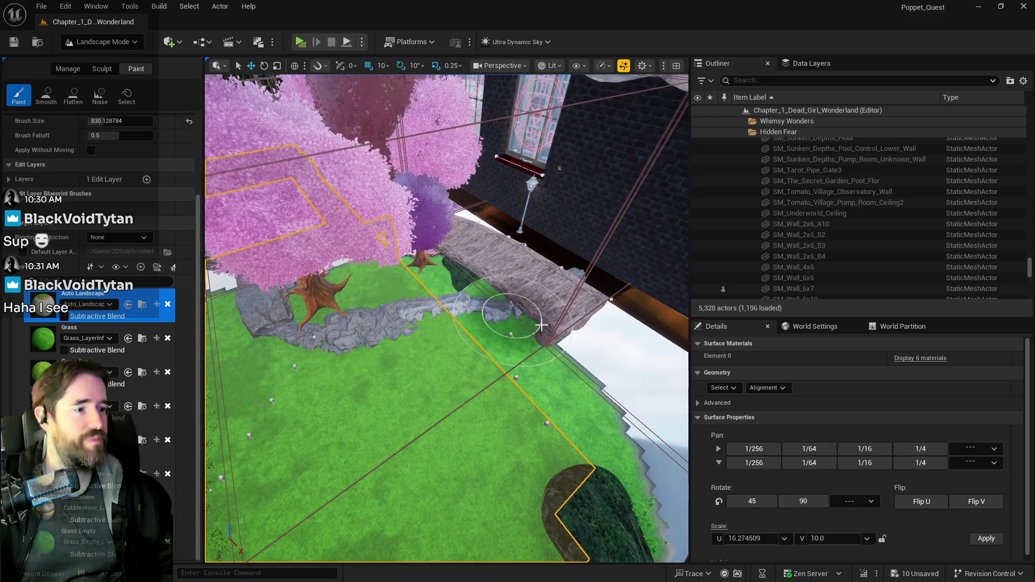
left_click_drag(541, 325, 609, 382)
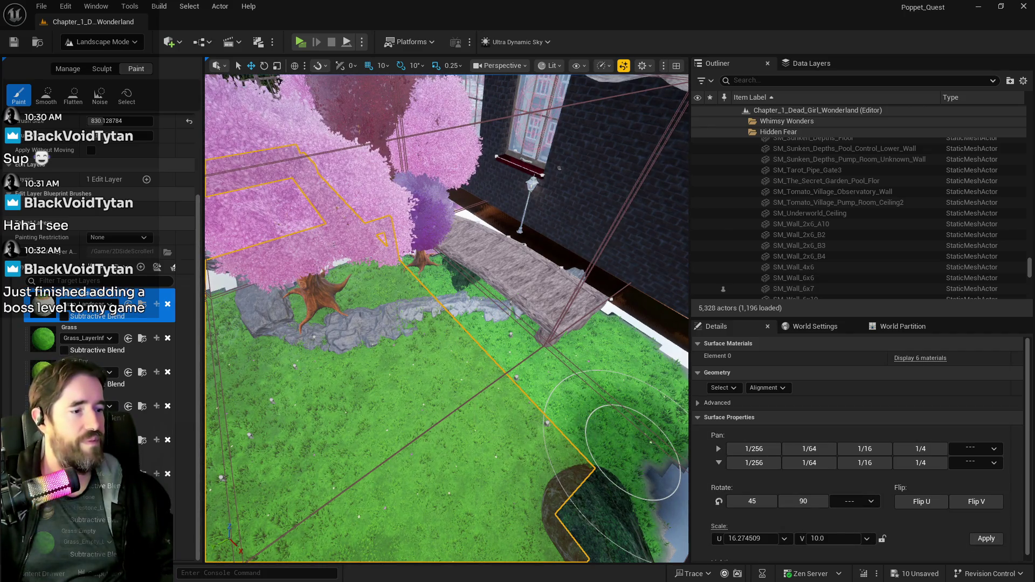
- Paint grass over the pale patch near the tree base
mouse_move(633, 447)
left_mouse_down()
mouse_move(572, 425)
mouse_move(561, 367)
left_mouse_up()
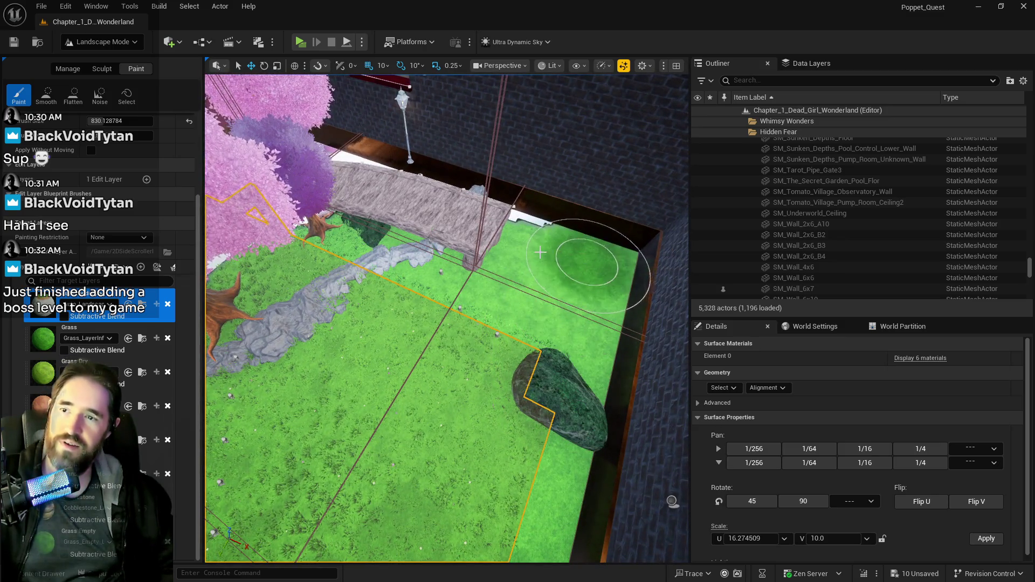
mouse_move(406, 229)
left_mouse_down()
mouse_move(520, 323)
mouse_move(502, 231)
mouse_move(469, 300)
mouse_move(451, 264)
left_mouse_up()
scroll(450, 264, "down", 10)
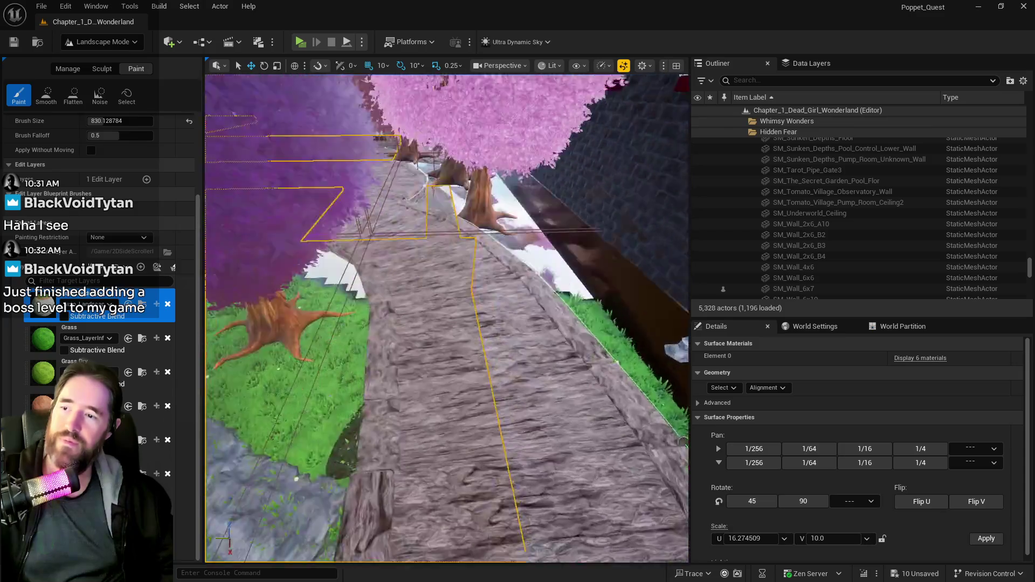
scroll(480, 364, "up", 10)
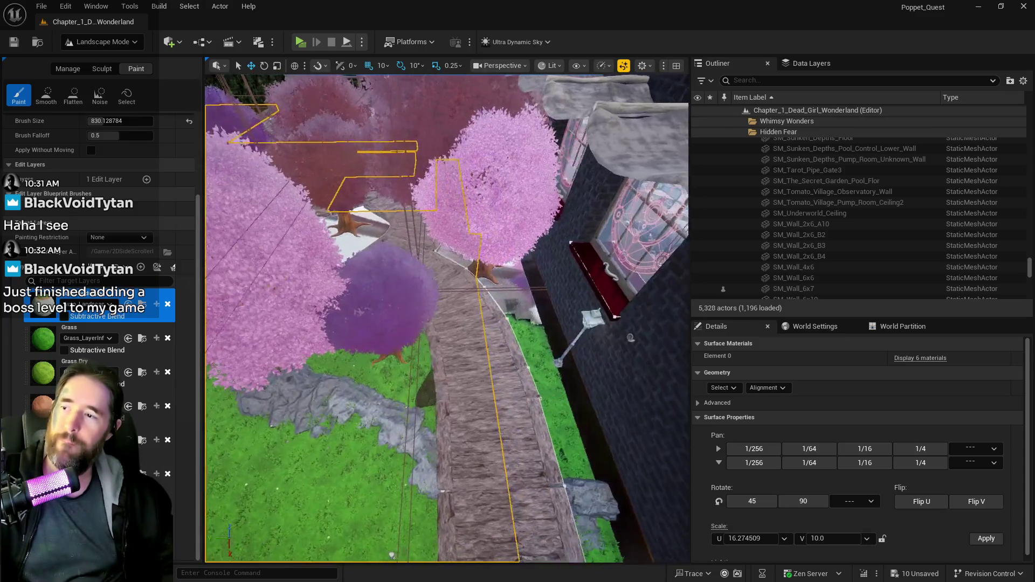
left_click_drag(484, 296, 455, 228)
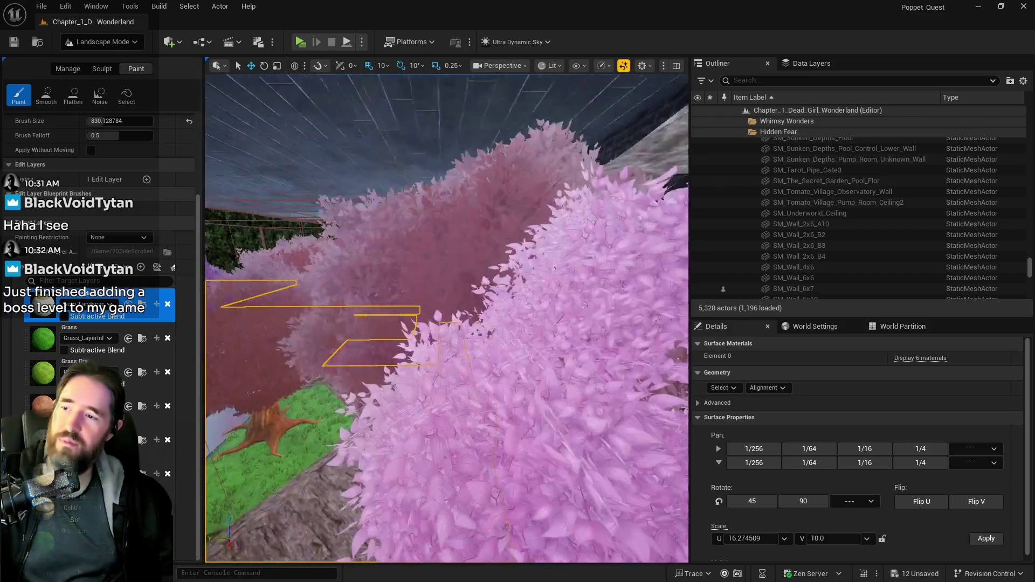
- Check the path below the tree, then switch from Landscape Mode to Selection Mode
scroll(446, 318, "up", 5)
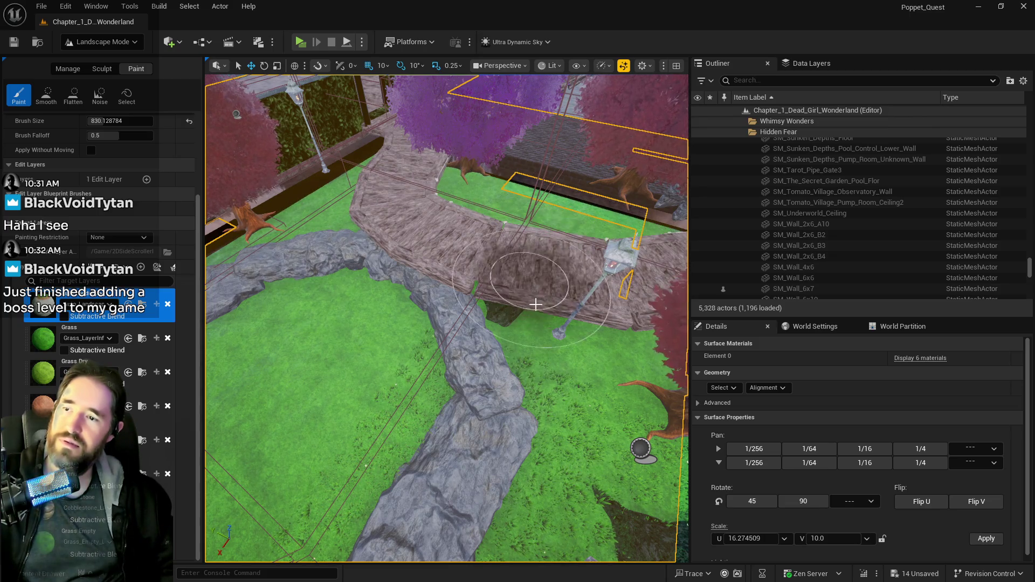
scroll(446, 318, "up", 5)
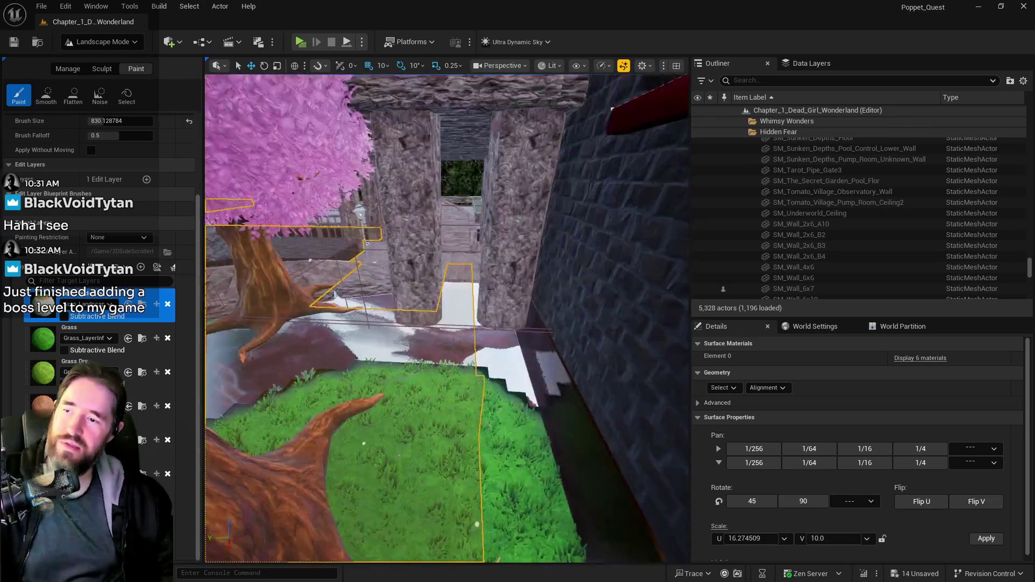
scroll(447, 318, "up", 5)
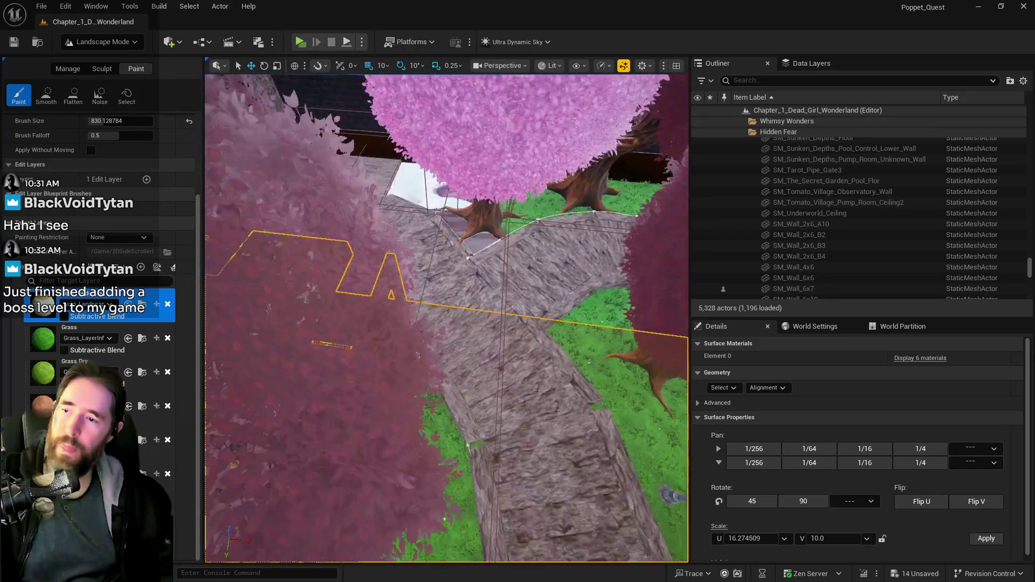
left_click_drag(553, 304, 552, 305)
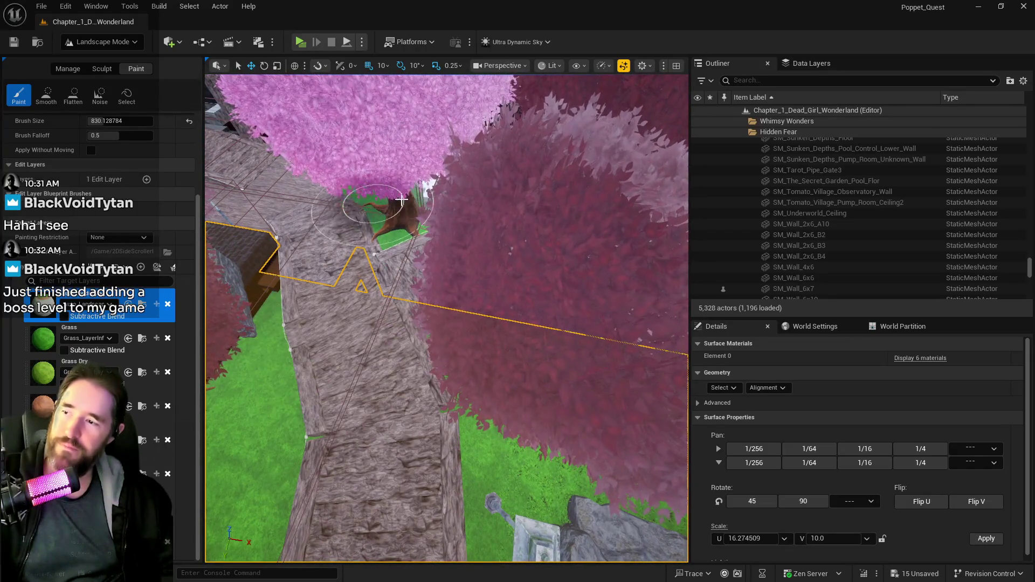
scroll(447, 318, "up", 3)
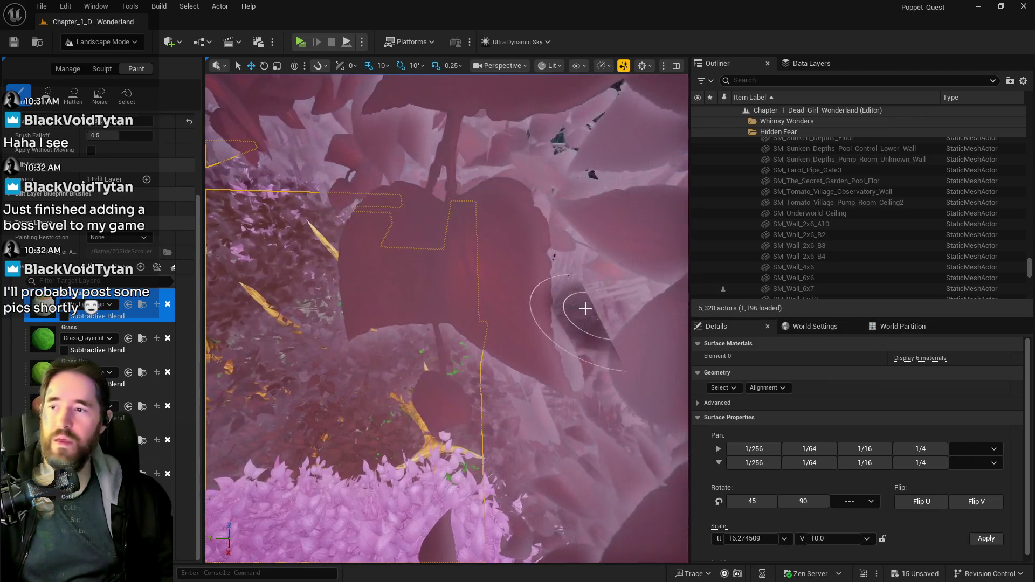
scroll(584, 308, "down", 3)
scroll(479, 481, "down", 3)
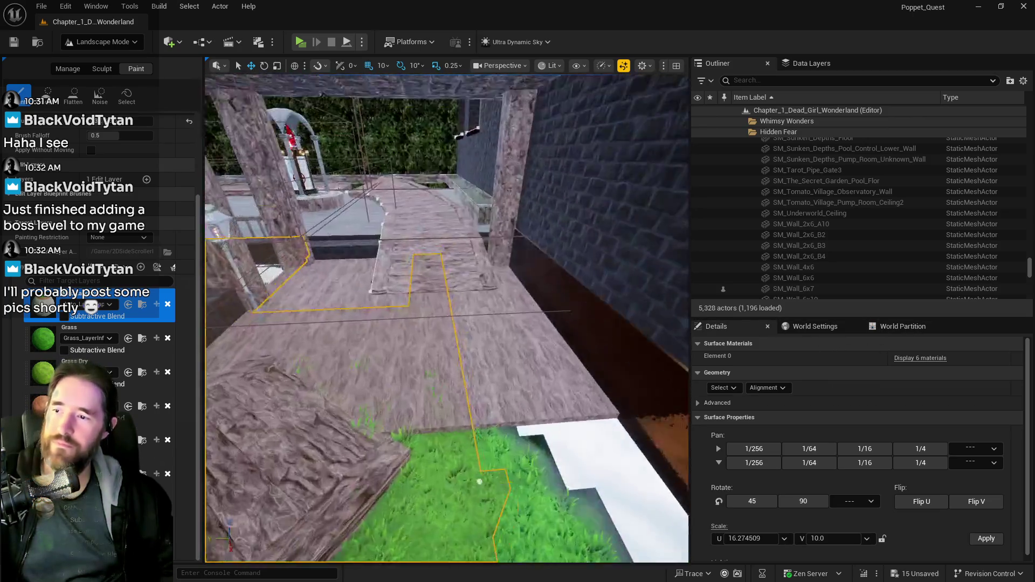
scroll(546, 310, "down", 3)
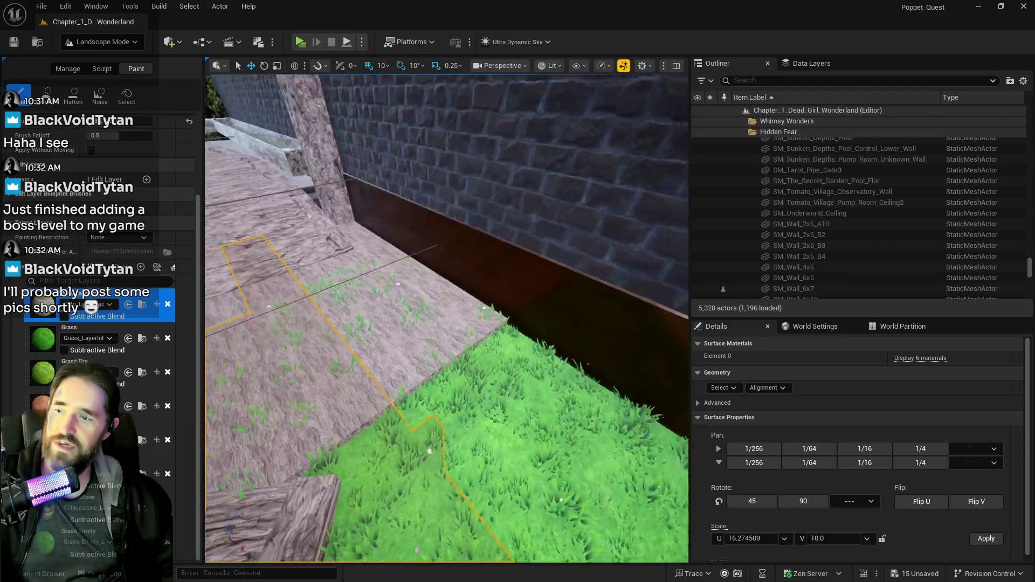
scroll(381, 297, "down", 3)
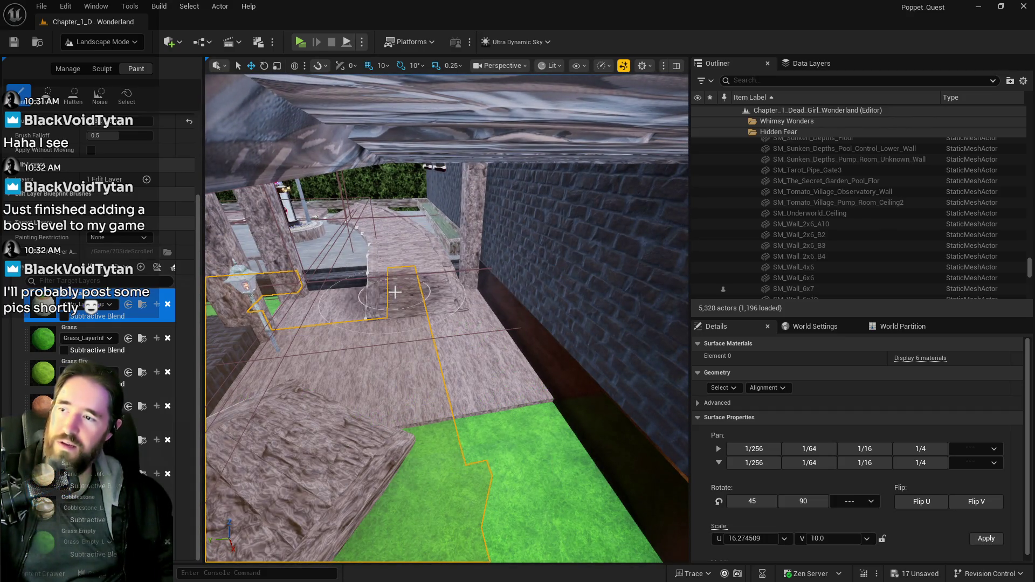
scroll(443, 325, "down", 5)
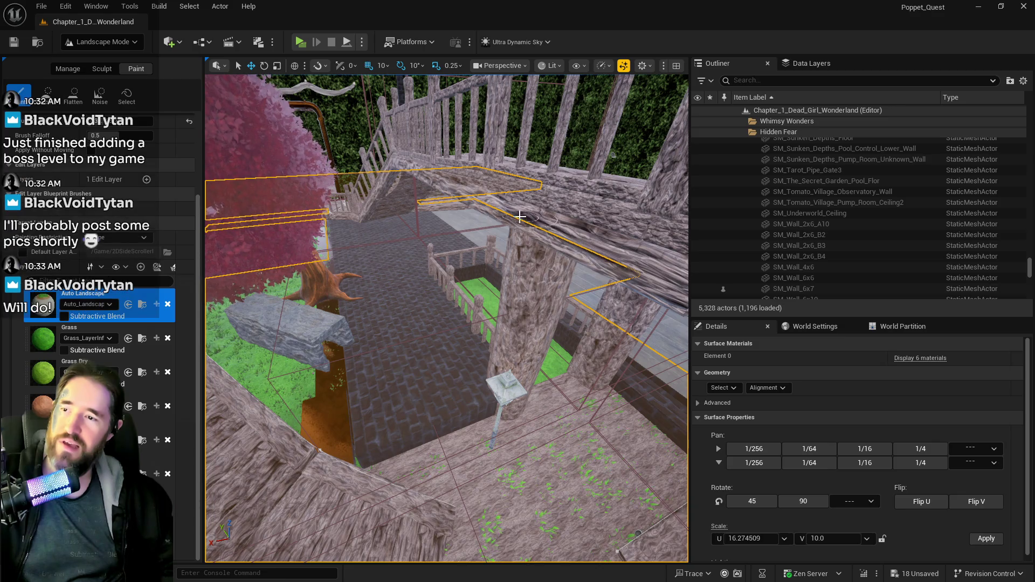
scroll(446, 318, "up", 5)
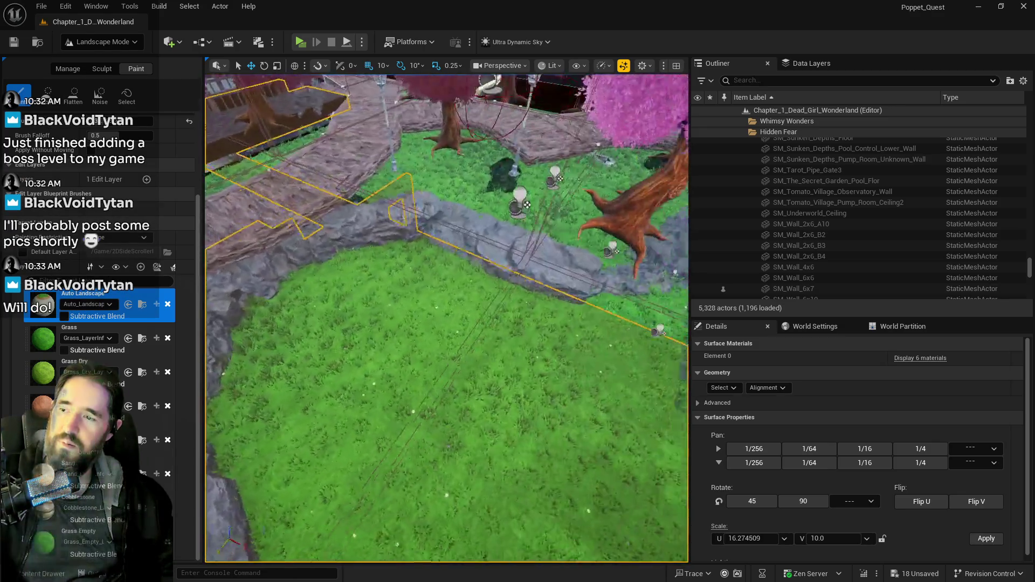
scroll(446, 318, "down", 5)
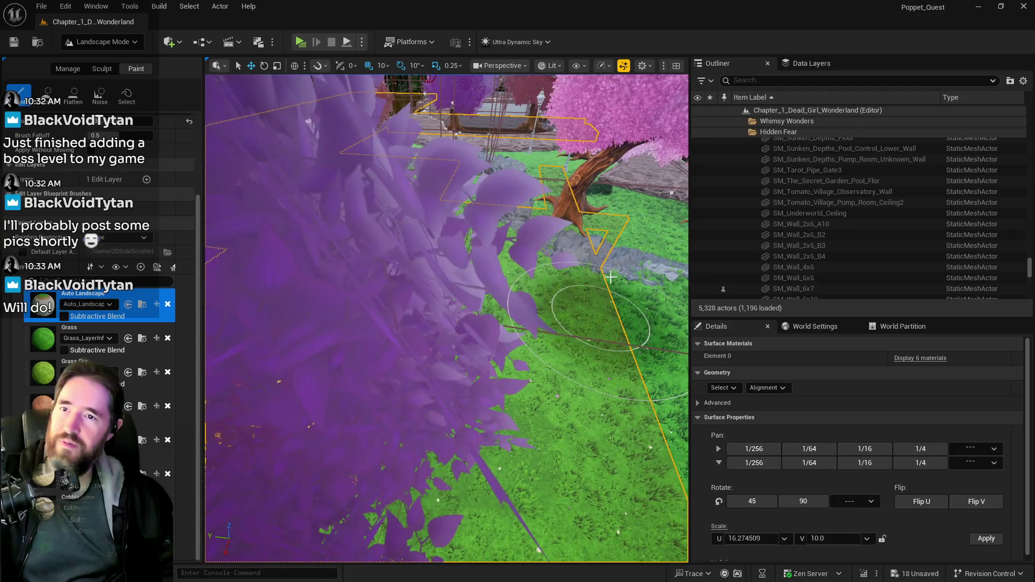
scroll(263, 170, "down", 1)
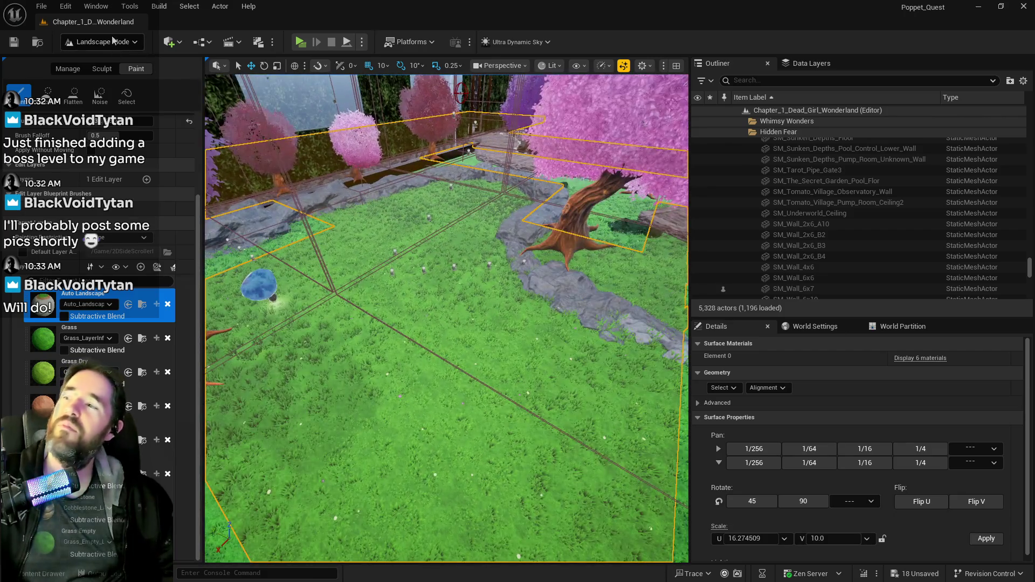
left_click(112, 41)
left_click(112, 63)
left_click(450, 289)
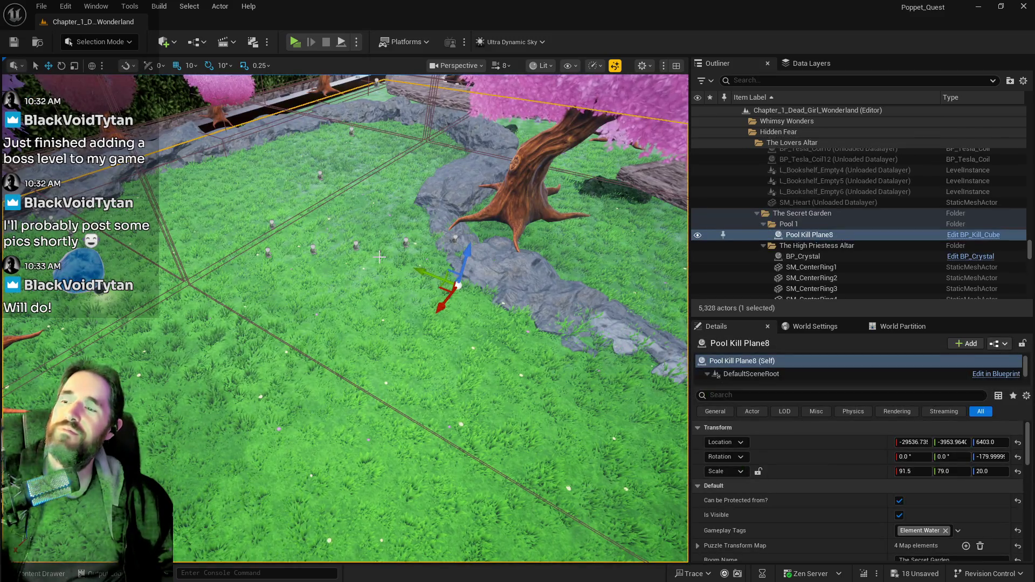
key("f")
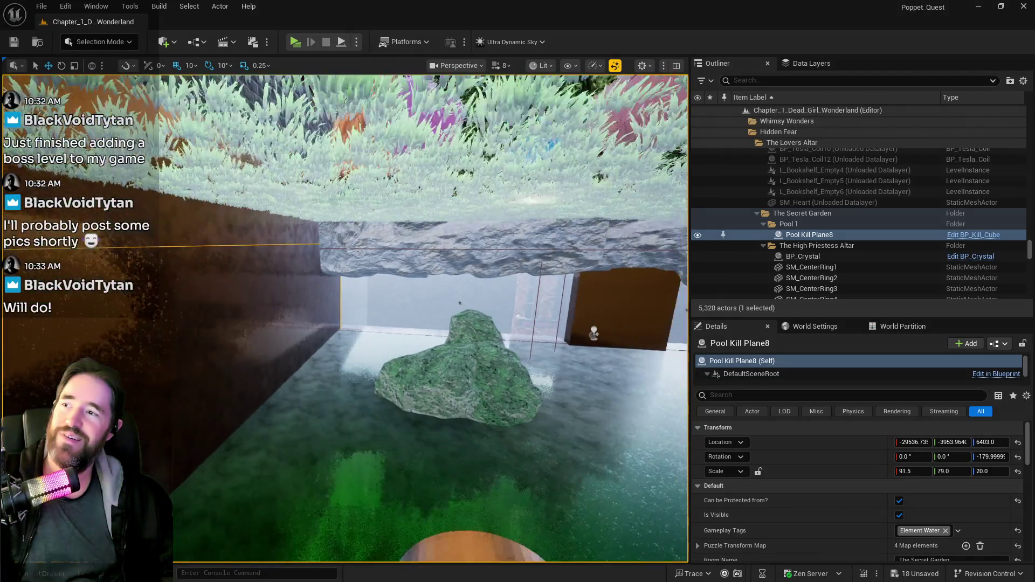
left_click(312, 135)
key("f")
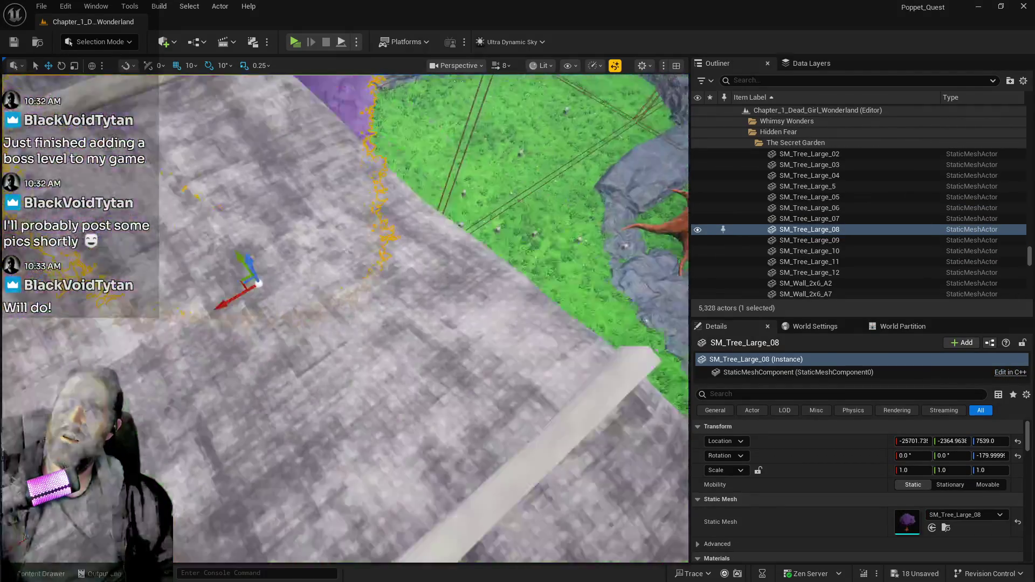
key("w")
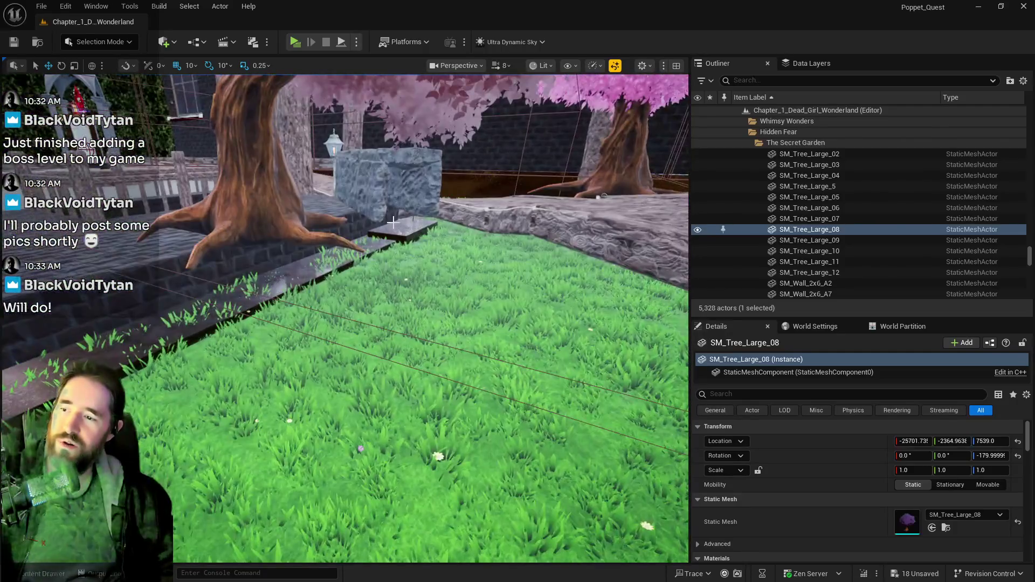
left_click(404, 324)
left_click(412, 278)
key("w")
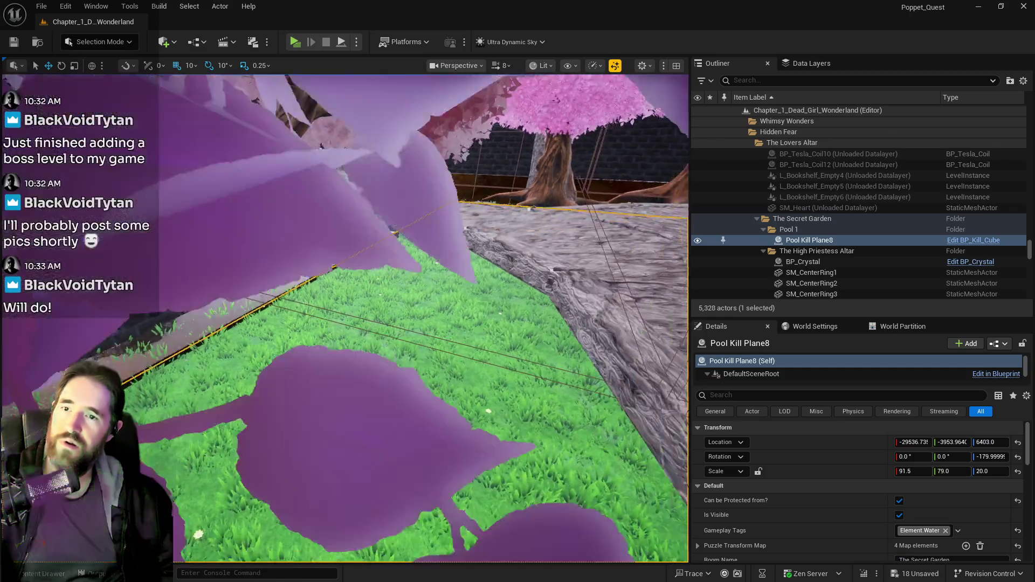
key("w")
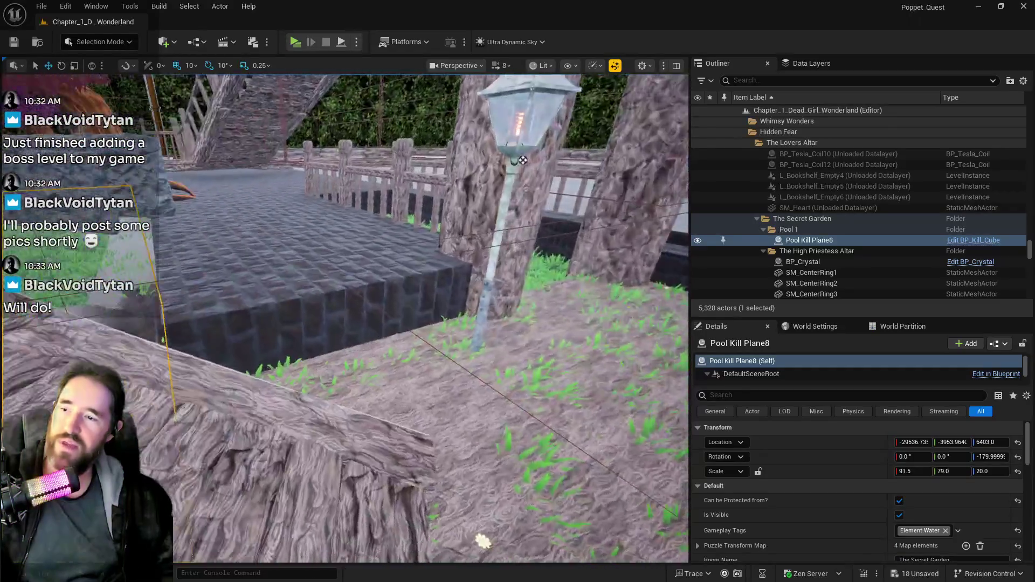
left_click(431, 215)
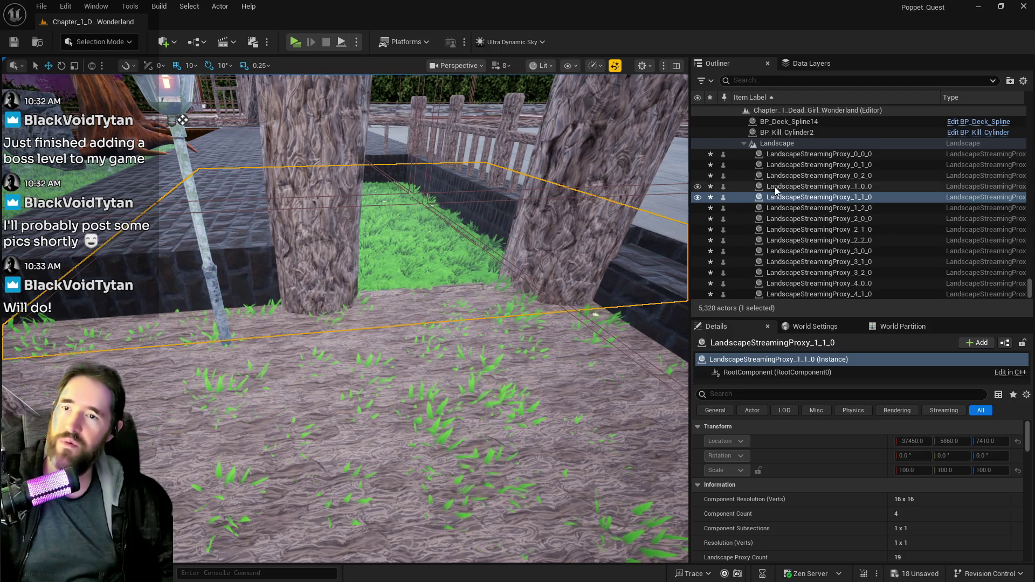
left_click_drag(566, 189, 485, 194)
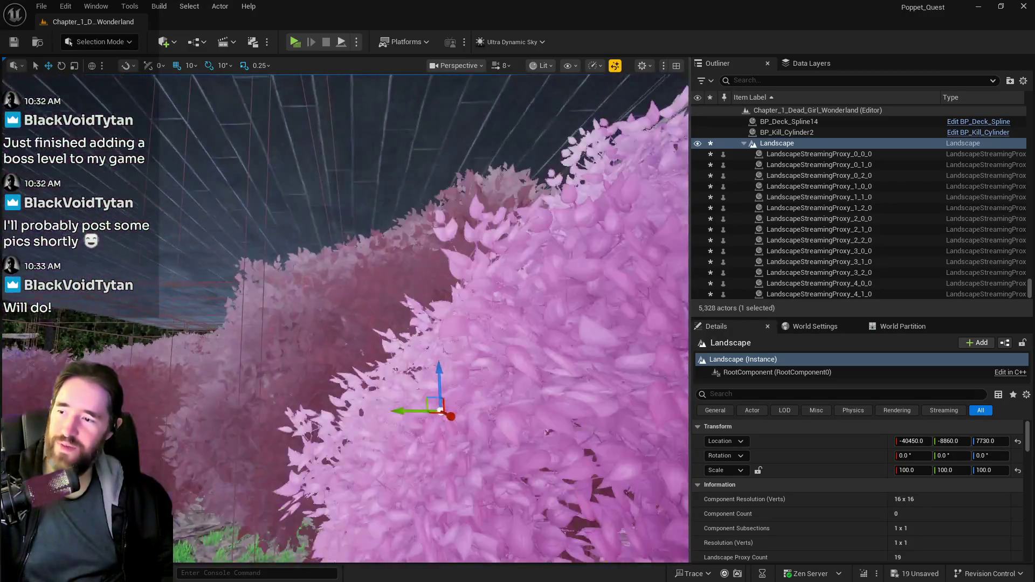
- Delete the three SM_SM_Planter_Box actors from the secret garden
mouse_move(440, 409)
left_mouse_down()
mouse_move(350, 237)
mouse_move(218, 419)
mouse_move(291, 369)
left_mouse_up()
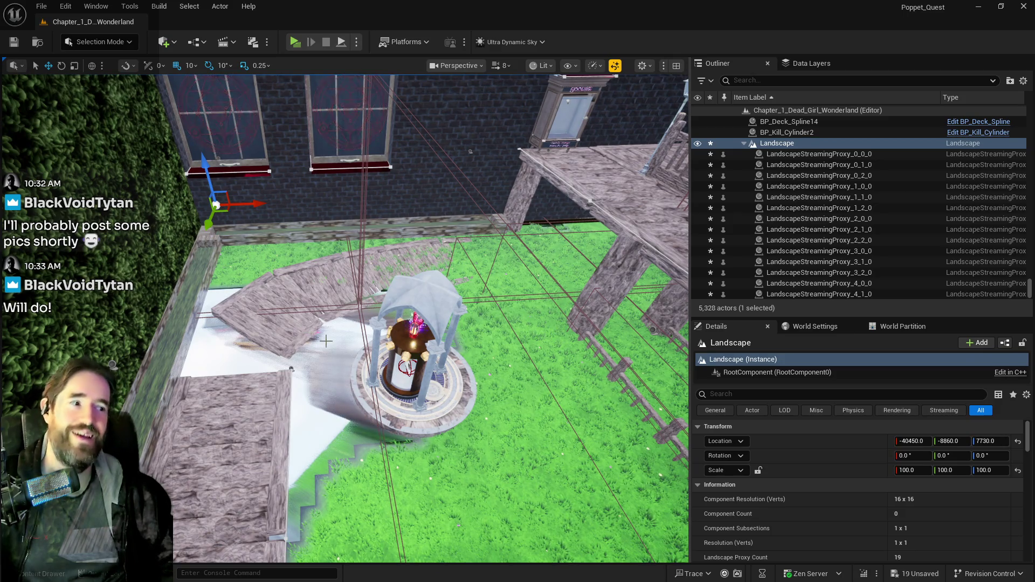
left_click(291, 368)
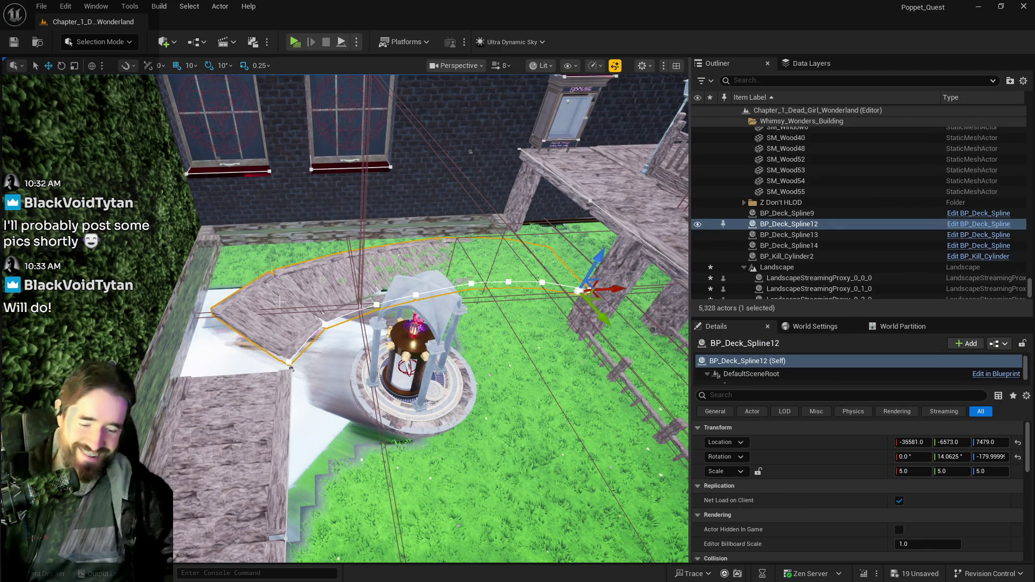
left_click(217, 248)
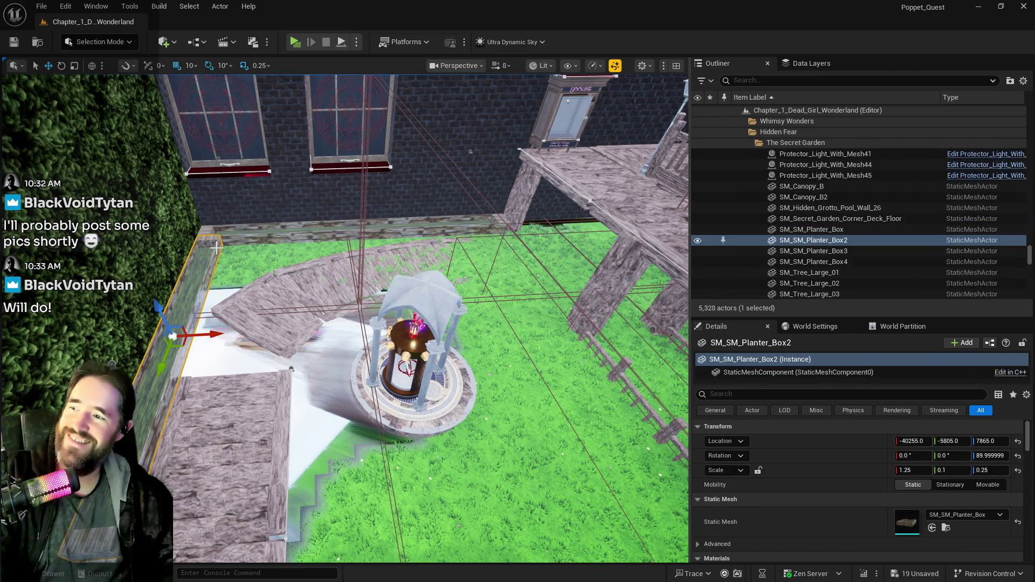
key("Delete")
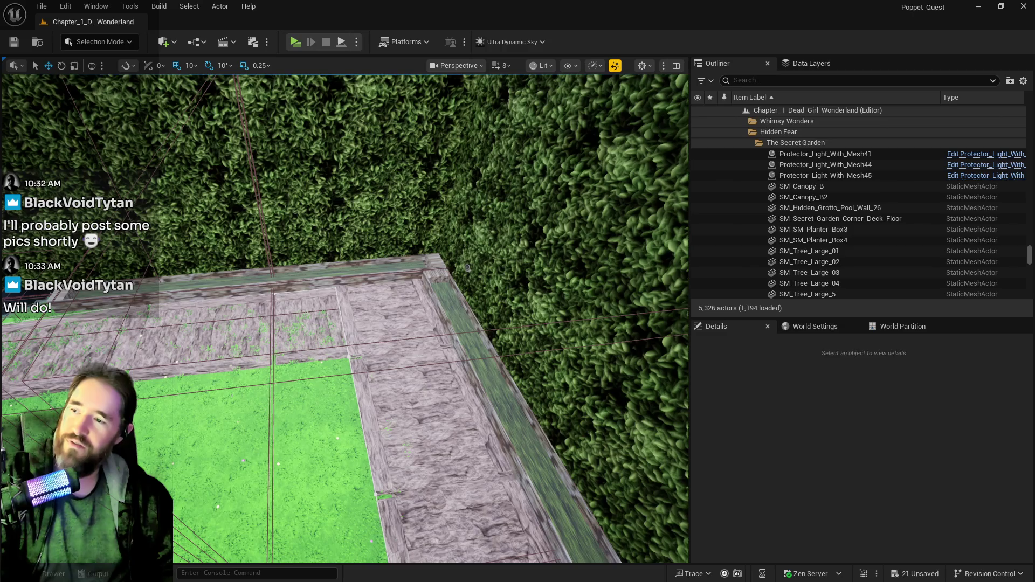
left_click(445, 318)
key("Delete")
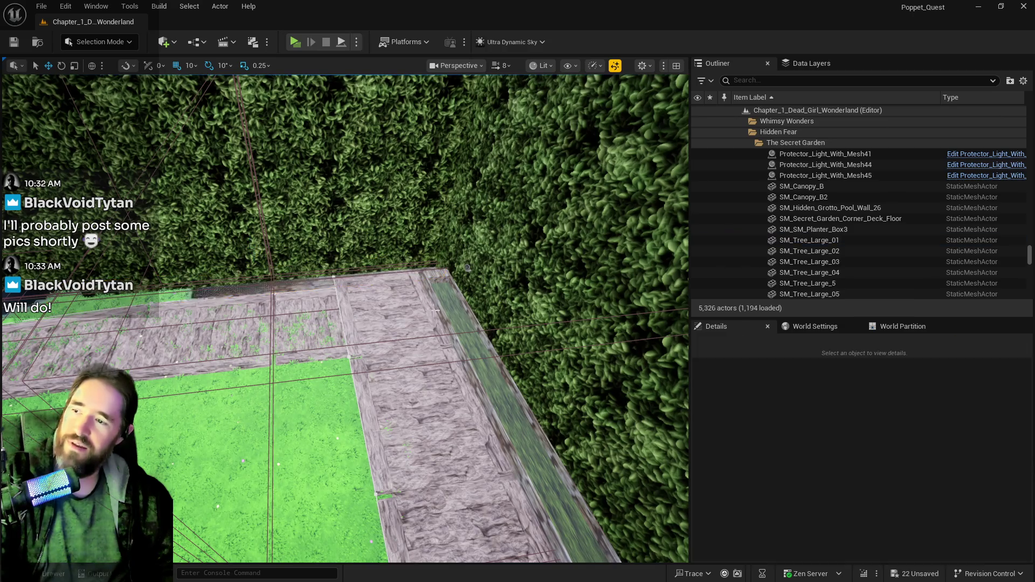
left_click(445, 318)
key("Delete")
- Delete deck pieces BP_Deck_Spline14, 12 and 13, then save the level
left_click(467, 267)
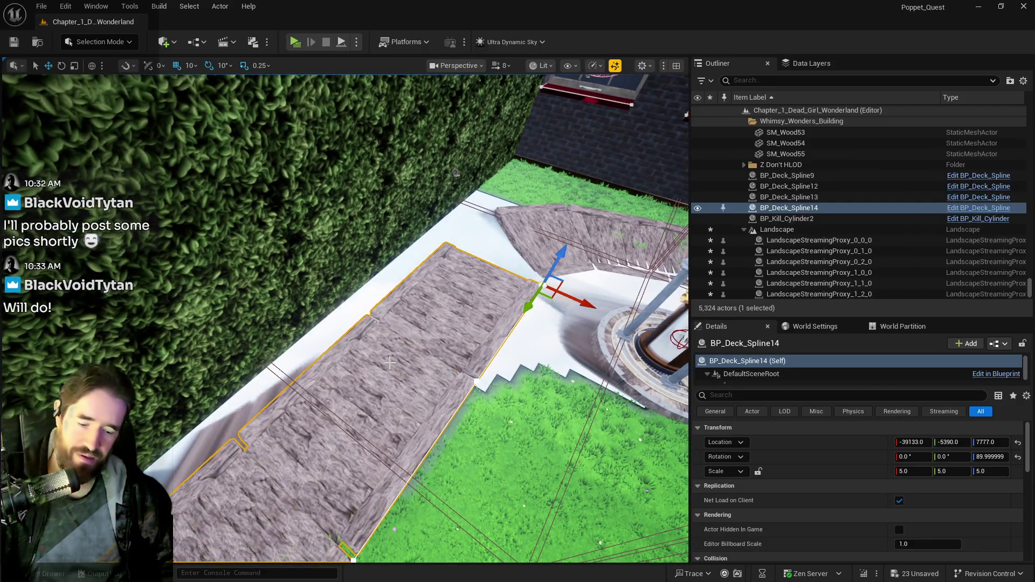
key("Delete")
left_click(506, 258)
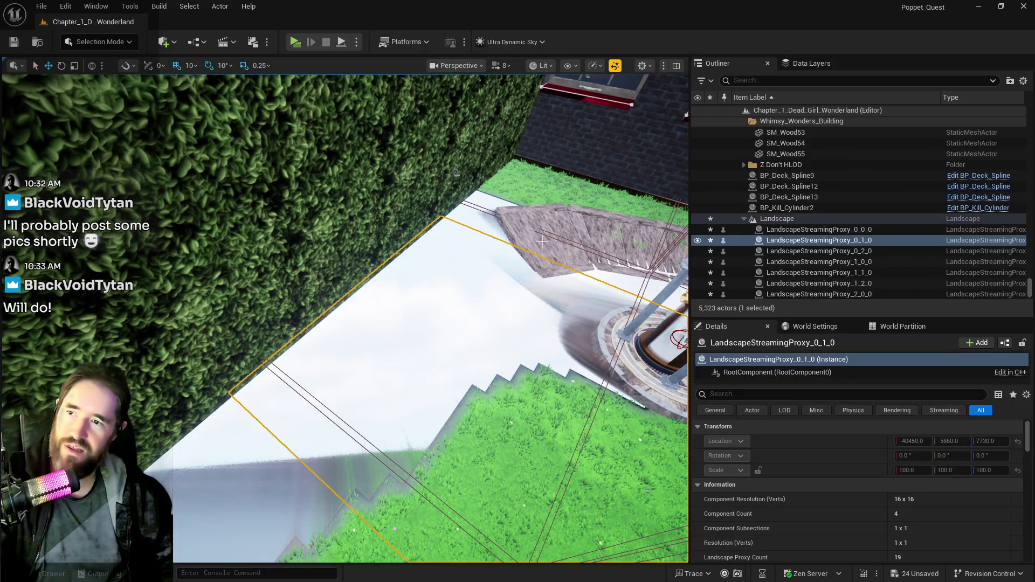
left_click(518, 237)
key("Delete")
left_click(401, 236)
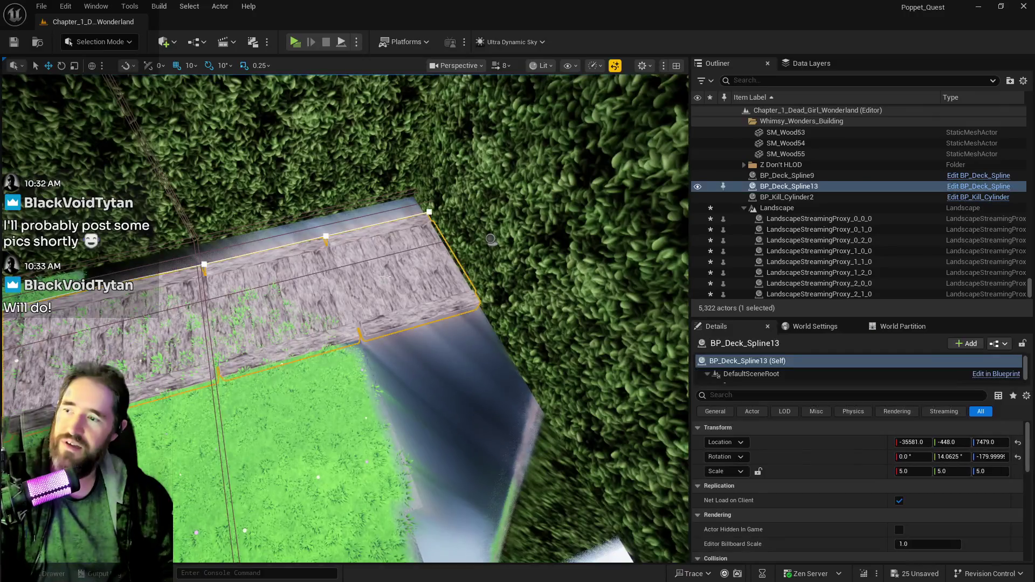
key("Delete")
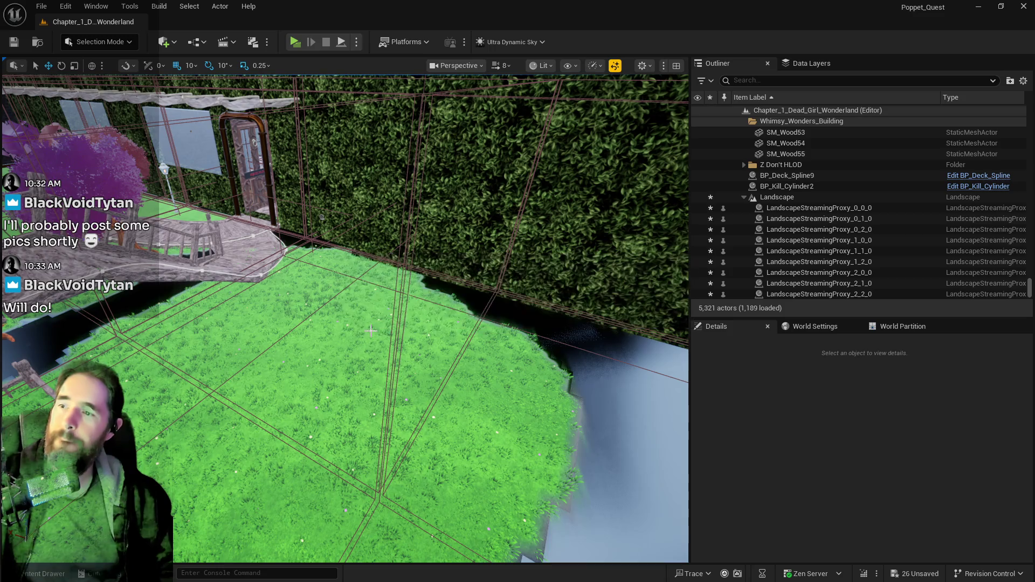
key("ctrl+s")
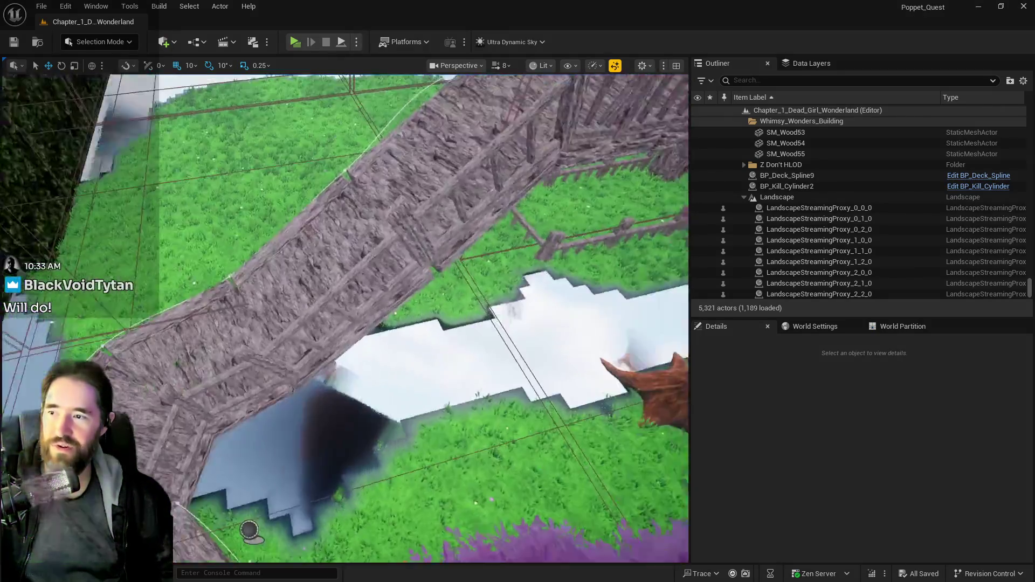
left_click(100, 42)
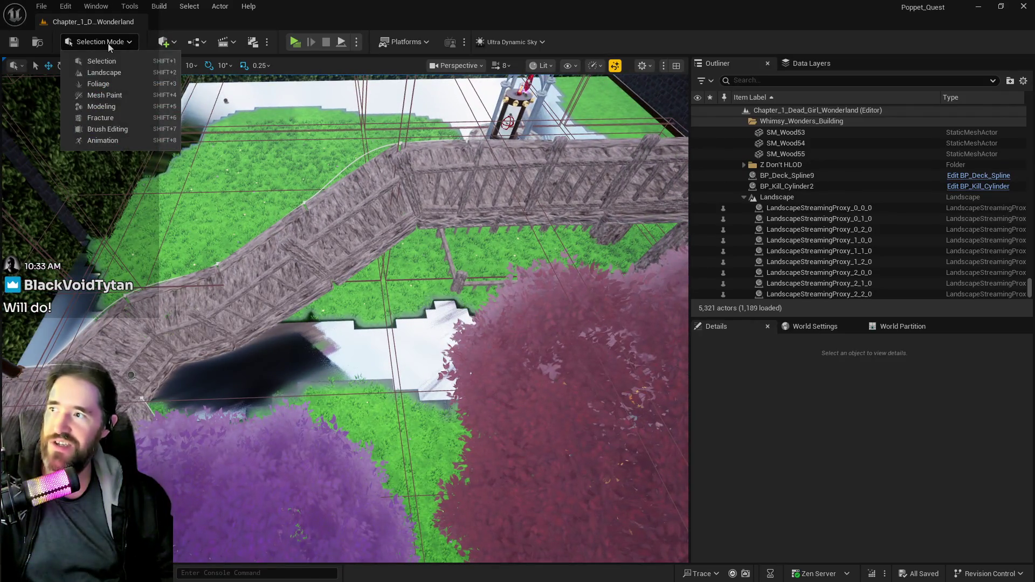
- In Landscape Mode, paint grass over the white and black holes in the lawn
left_click(100, 72)
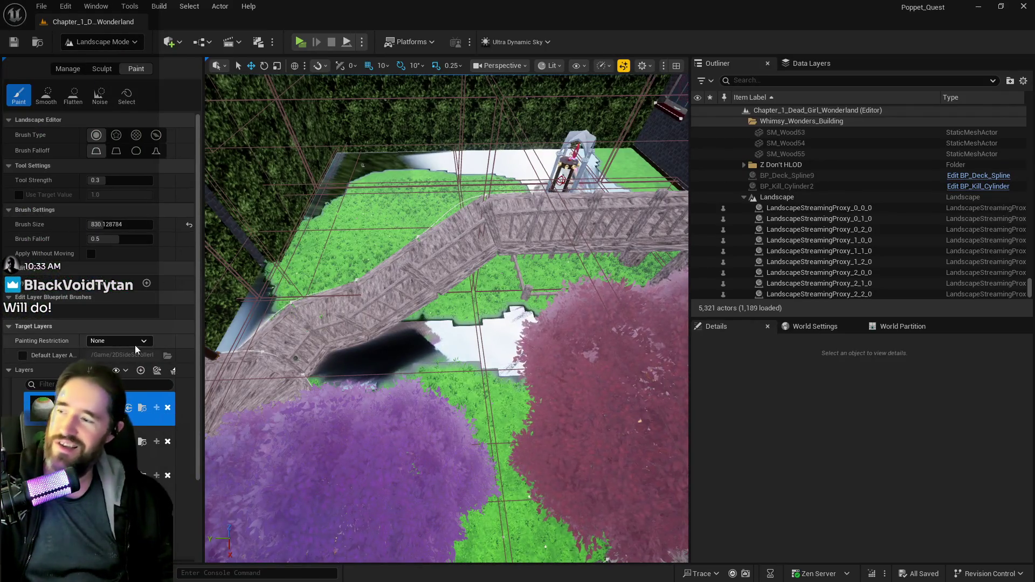
mouse_move(427, 388)
left_mouse_down()
mouse_move(457, 335)
mouse_move(287, 353)
mouse_move(254, 302)
mouse_move(332, 174)
mouse_move(458, 165)
mouse_move(518, 173)
mouse_move(388, 145)
left_mouse_up()
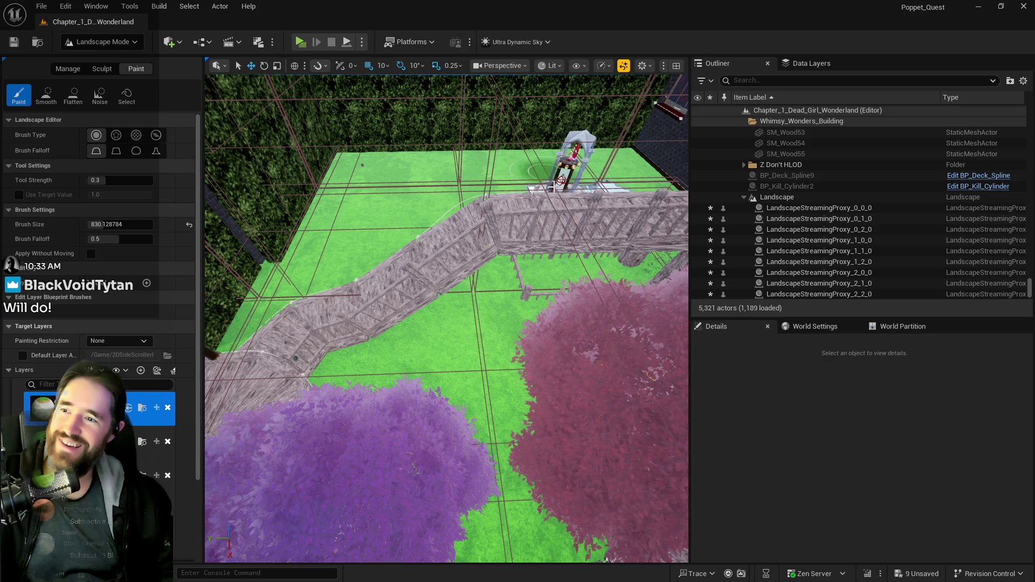
mouse_move(554, 186)
left_mouse_down()
mouse_move(556, 135)
mouse_move(528, 189)
mouse_move(550, 140)
mouse_move(534, 169)
mouse_move(528, 360)
mouse_move(317, 253)
mouse_move(393, 271)
left_mouse_up()
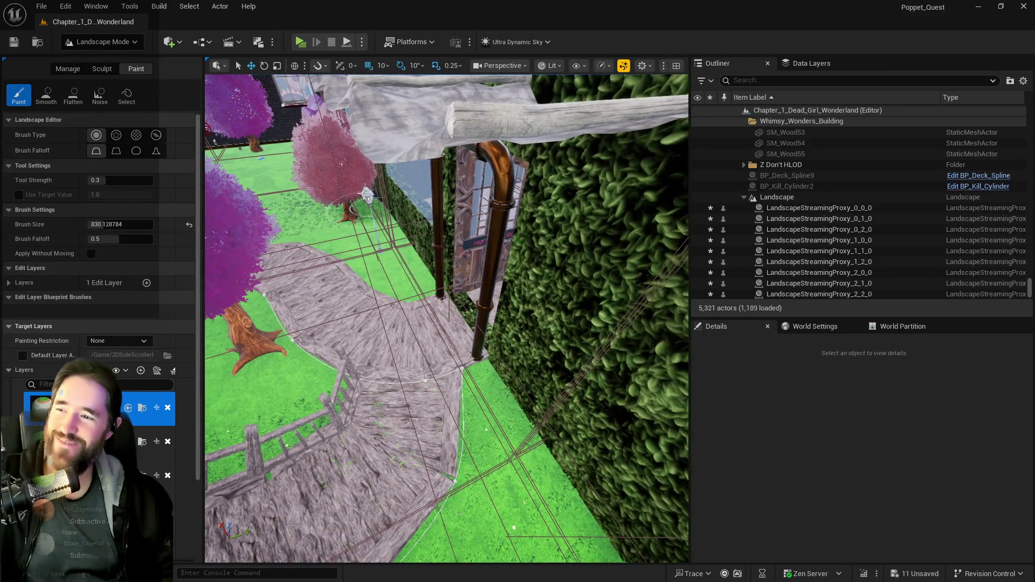
mouse_move(349, 172)
left_mouse_down()
mouse_move(519, 388)
mouse_move(474, 320)
left_mouse_up()
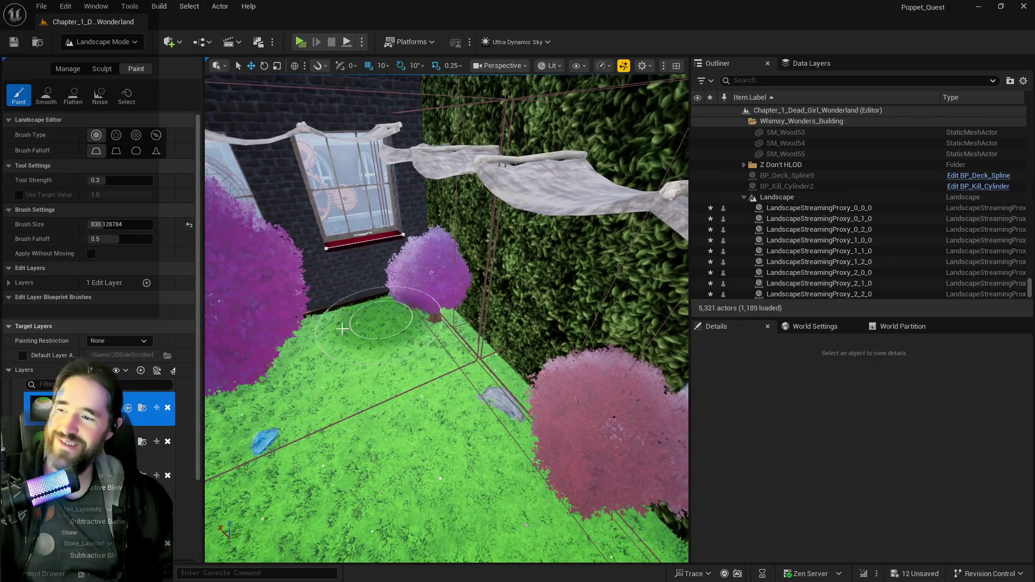
mouse_move(341, 329)
left_mouse_down()
mouse_move(382, 323)
mouse_move(235, 209)
mouse_move(302, 215)
mouse_move(334, 259)
mouse_move(345, 253)
left_mouse_up()
- Fly the view to the path and purple tree, then return to Selection Mode
scroll(97, 270, "down", 3)
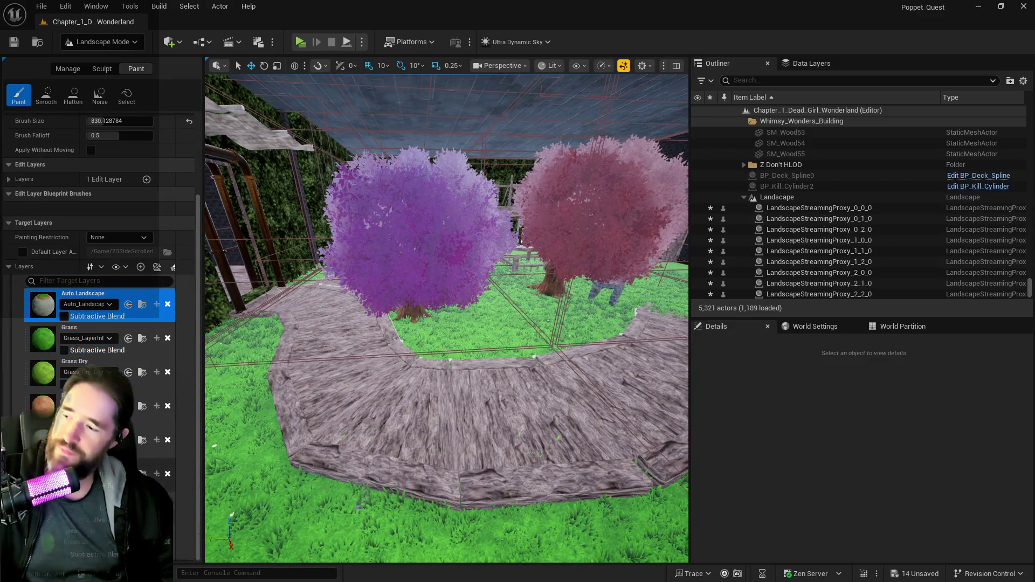
left_click_drag(479, 323, 449, 333)
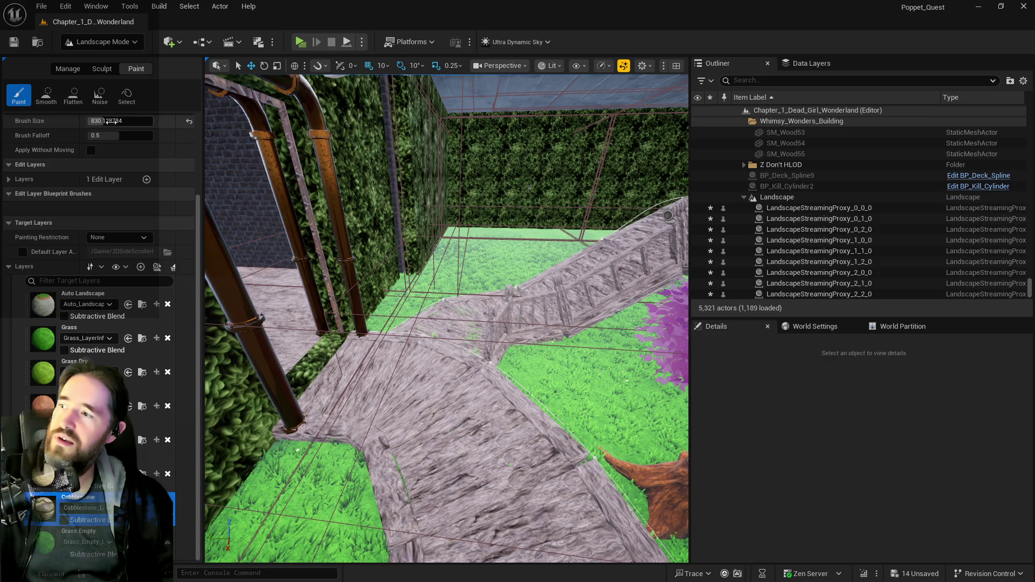
left_click_drag(449, 333, 436, 335)
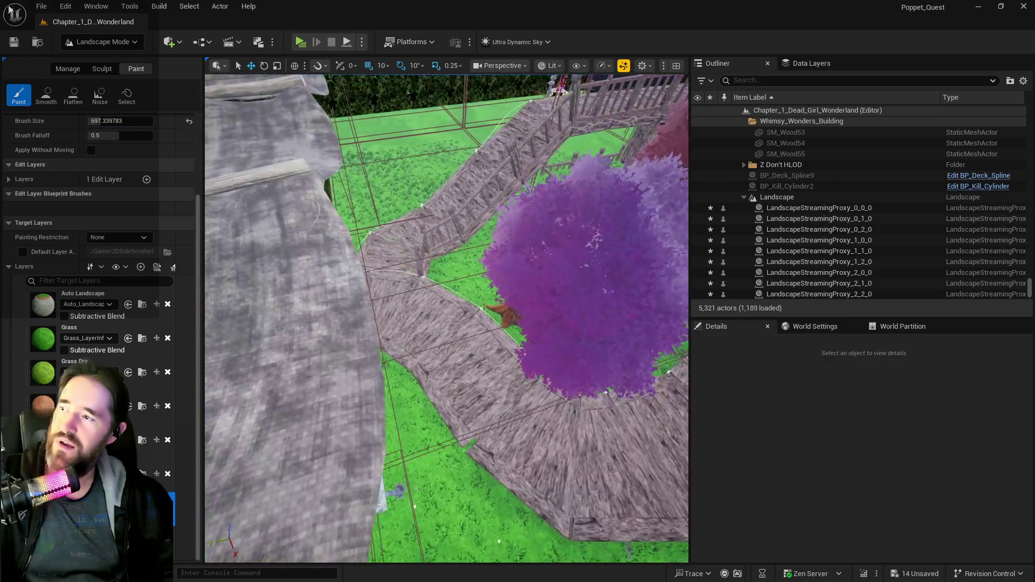
left_click(90, 44)
left_click(98, 70)
key("shift+1")
- Delete BP_Deck_Spline by the purple tree and remove BP_Deck_Spline4's end spline point
left_click(382, 349)
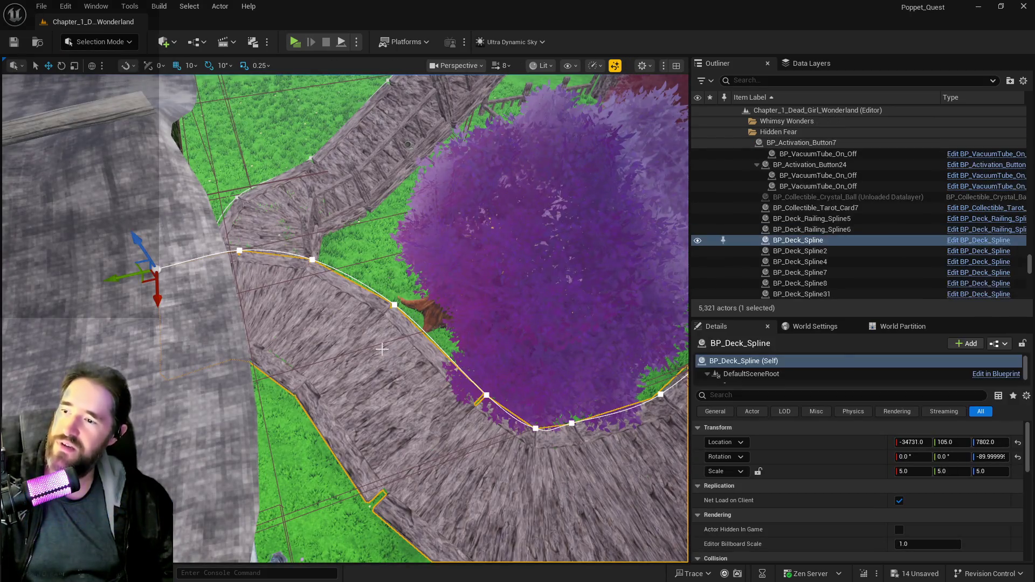
key("Delete")
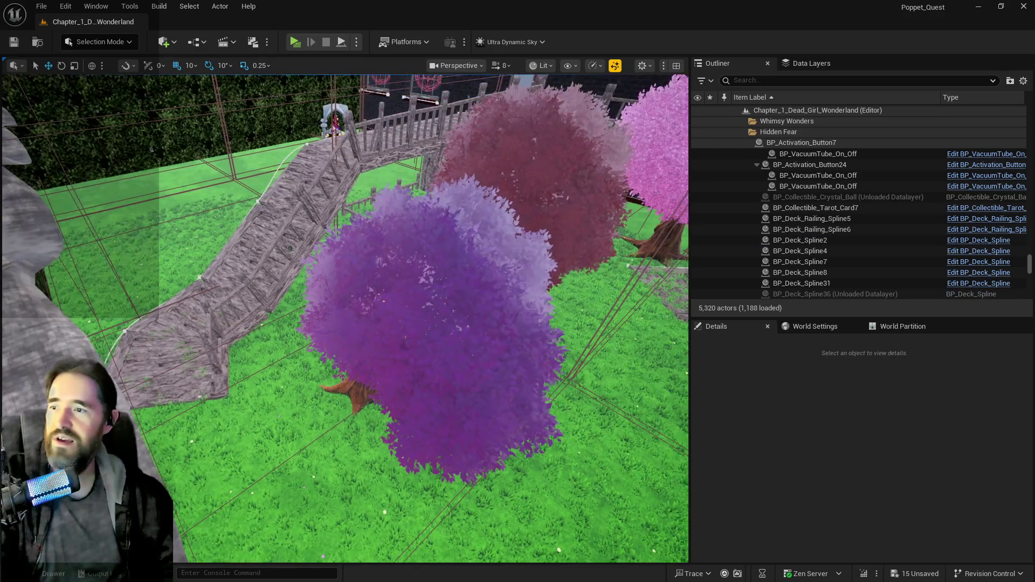
left_click(187, 345)
mouse_move(187, 345)
left_mouse_down()
mouse_move(237, 307)
mouse_move(340, 350)
left_mouse_up()
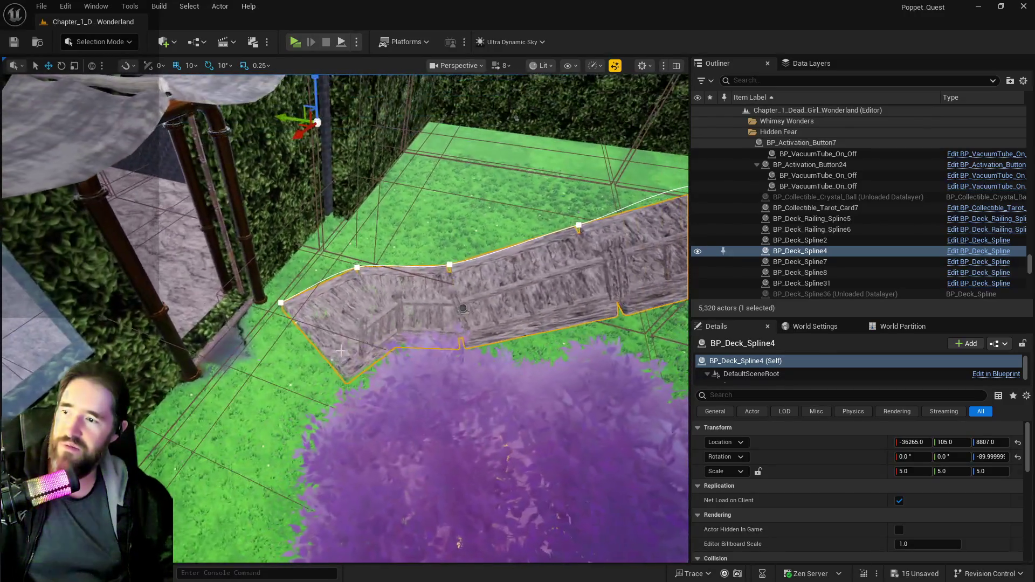
left_click(281, 303)
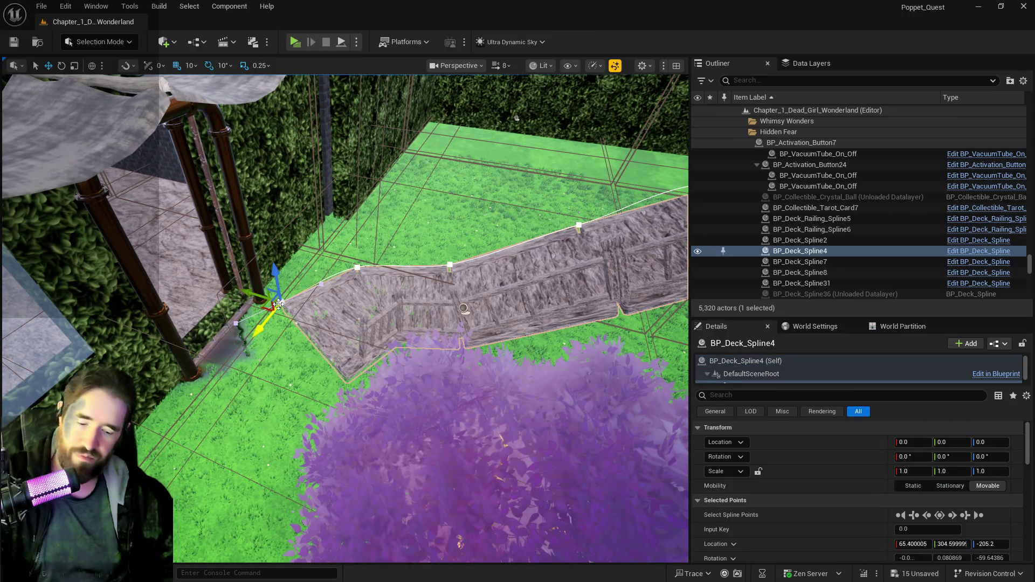
left_click_drag(278, 303, 318, 282)
key("Delete")
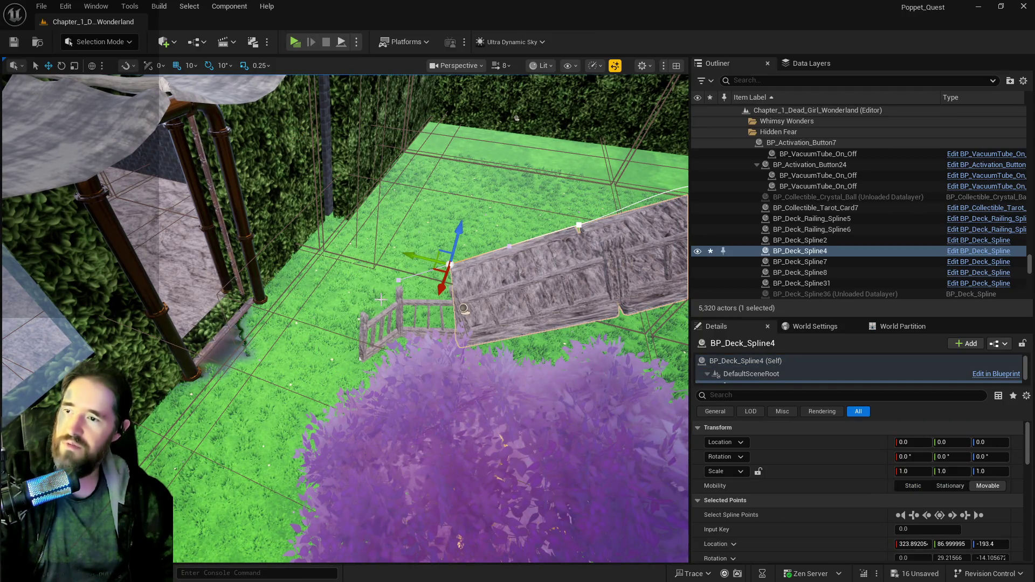
- Delete the end spline point of the railing BP_Deck_Railing_Spline22
left_click(362, 328)
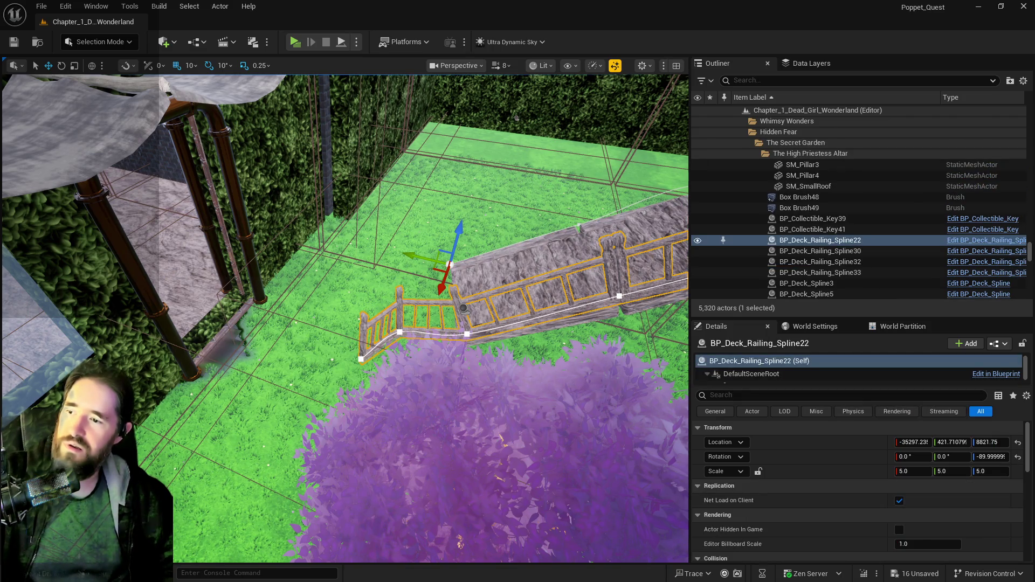
left_click(361, 359)
key("Delete")
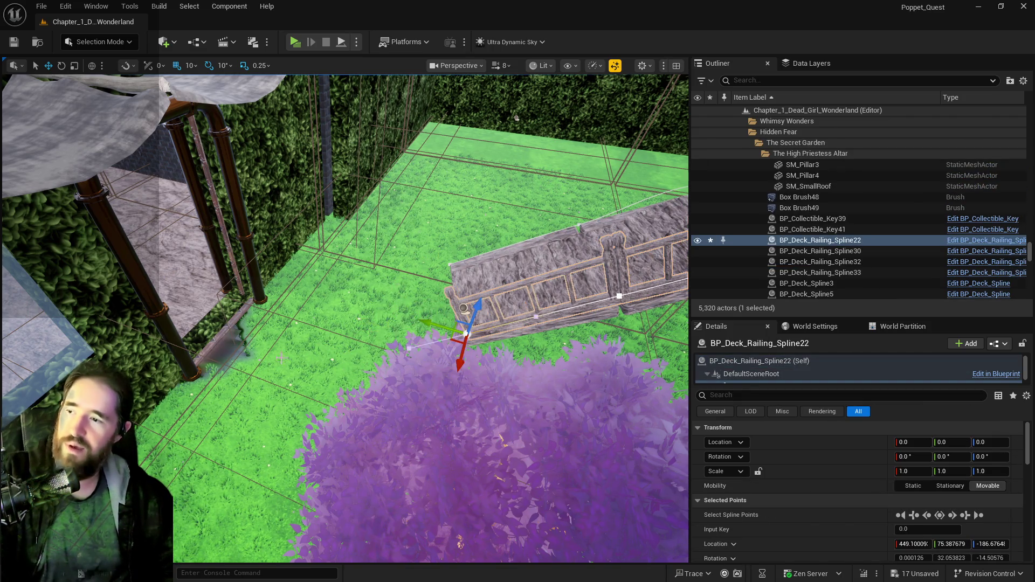
left_click(93, 50)
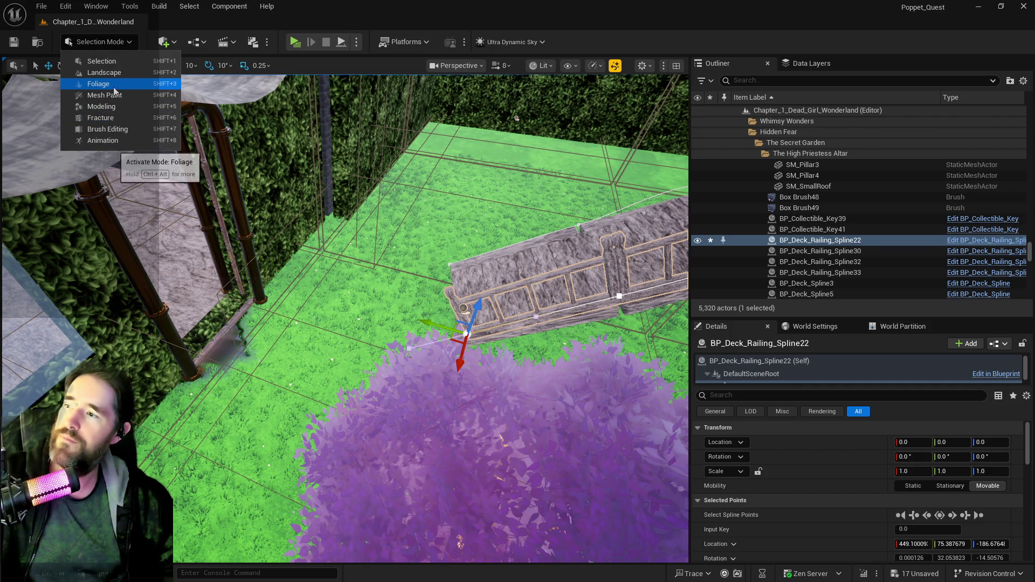
- Paint a Cobblestone layer strip onto the lawn beside the purple tree in Landscape Mode
left_click(257, 180)
key("shift+2")
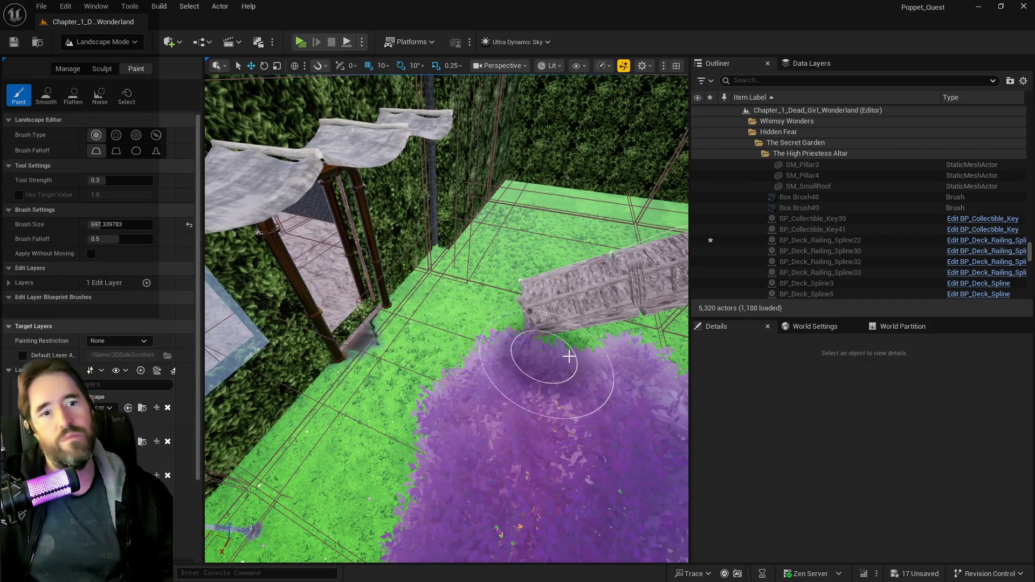
mouse_move(421, 322)
left_mouse_down()
mouse_move(358, 404)
mouse_move(411, 432)
mouse_move(254, 468)
left_mouse_up()
scroll(81, 459, "down", 3)
left_click(62, 514)
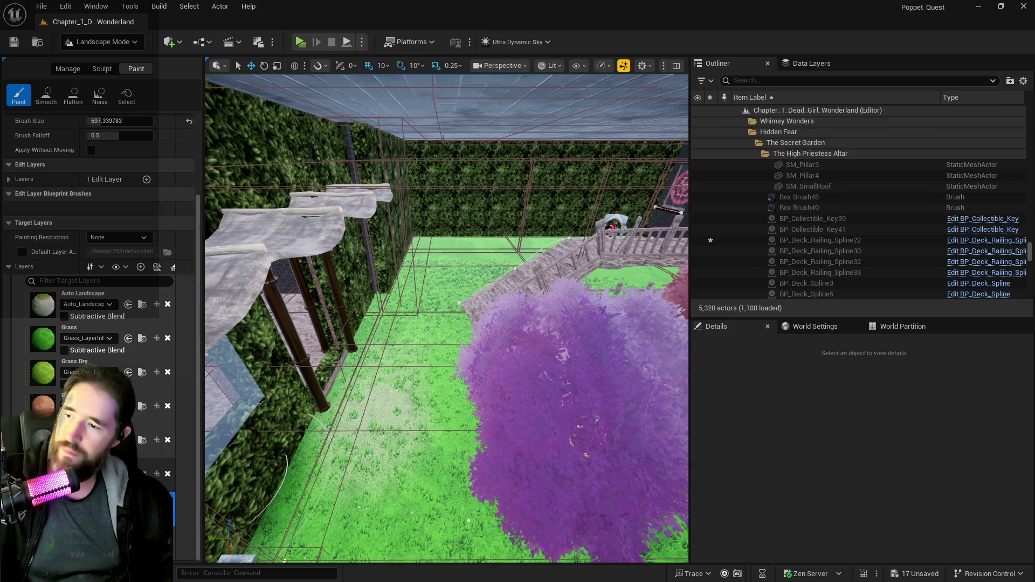
left_click_drag(377, 458, 436, 439)
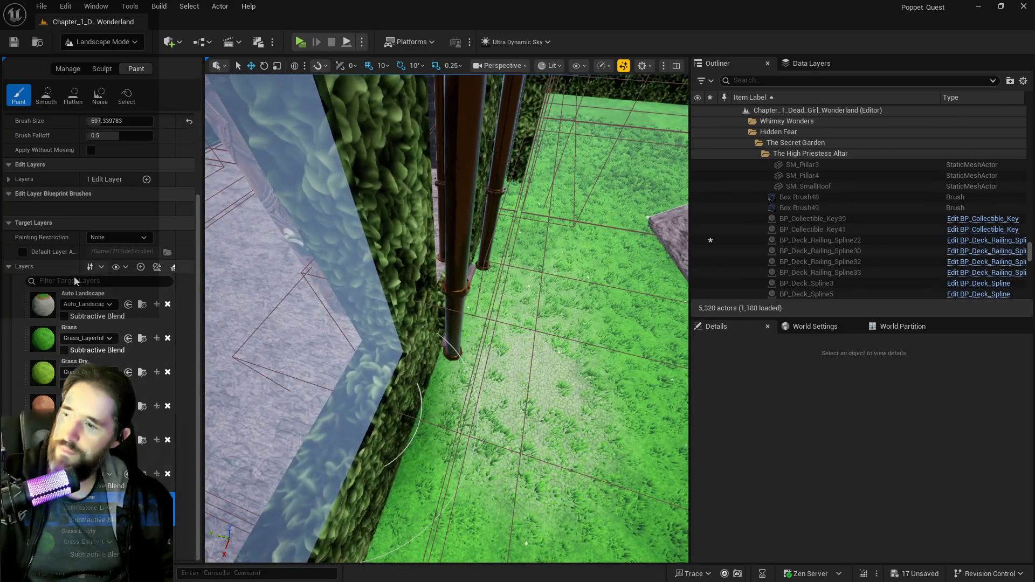
left_click(81, 295)
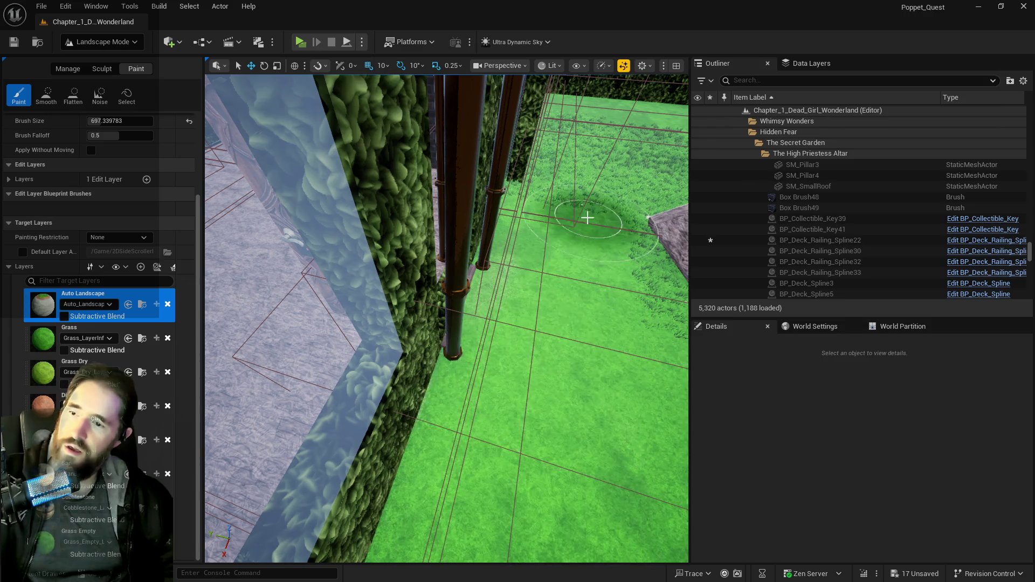
left_click(43, 515)
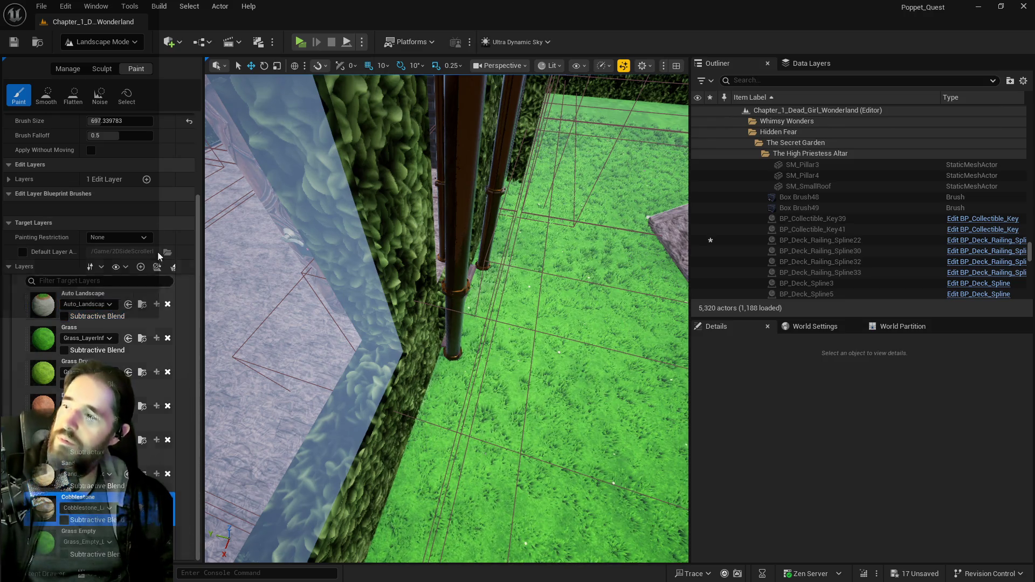
scroll(97, 324, "up", 1)
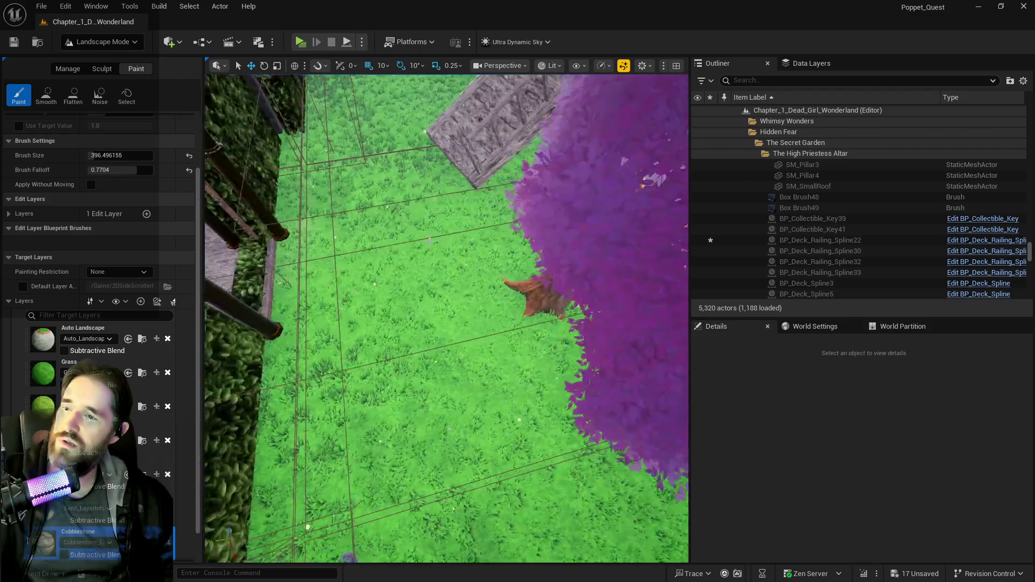
left_click_drag(289, 271, 328, 275)
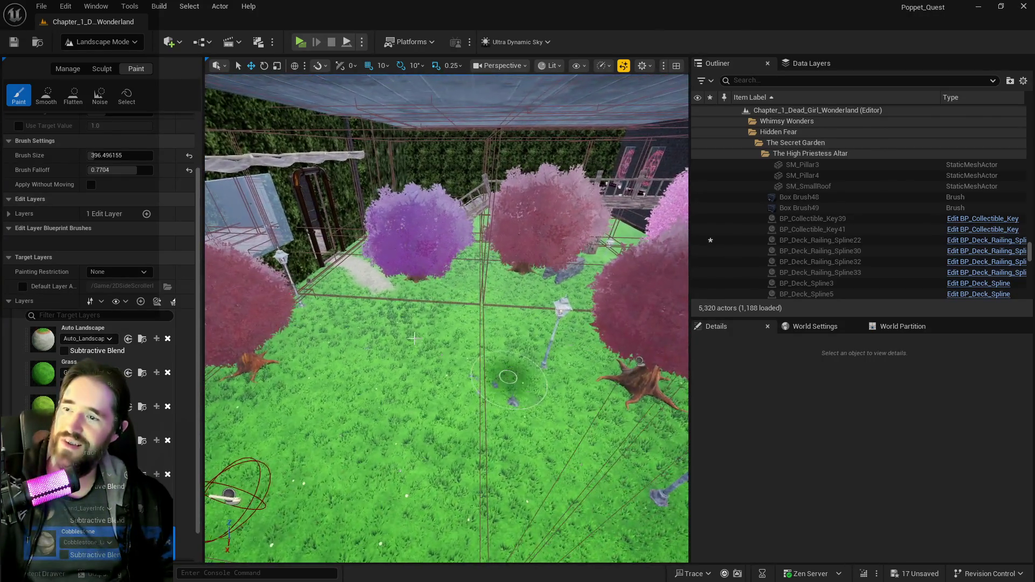
left_click(68, 69)
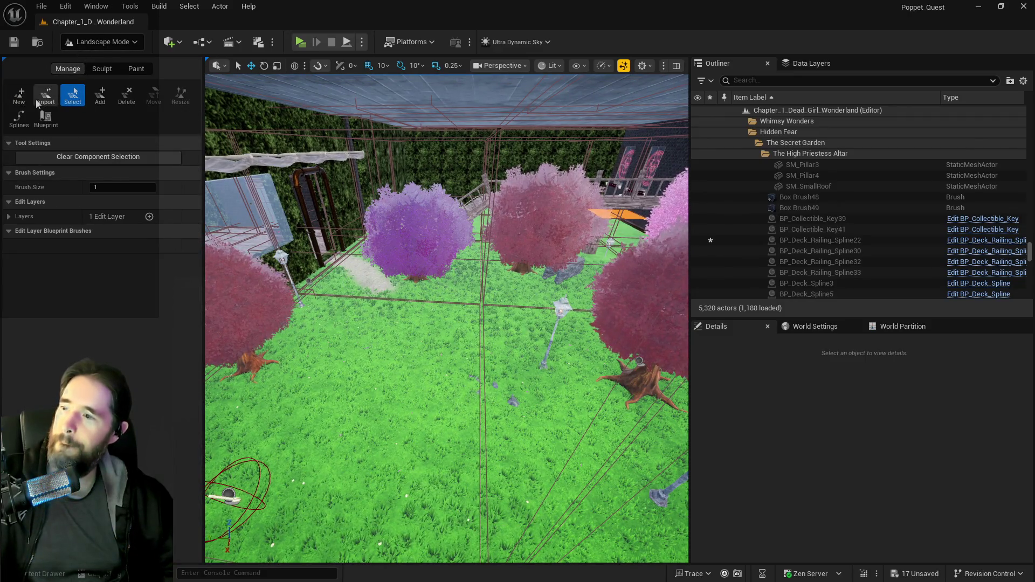
- Select the landscape Sculpt tool and save the level
left_click(101, 69)
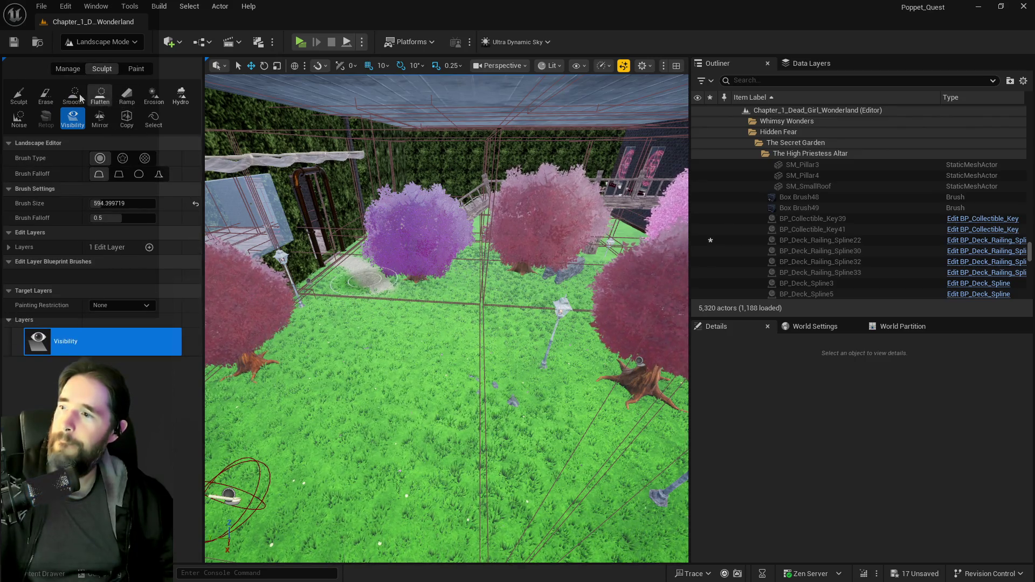
left_click(18, 95)
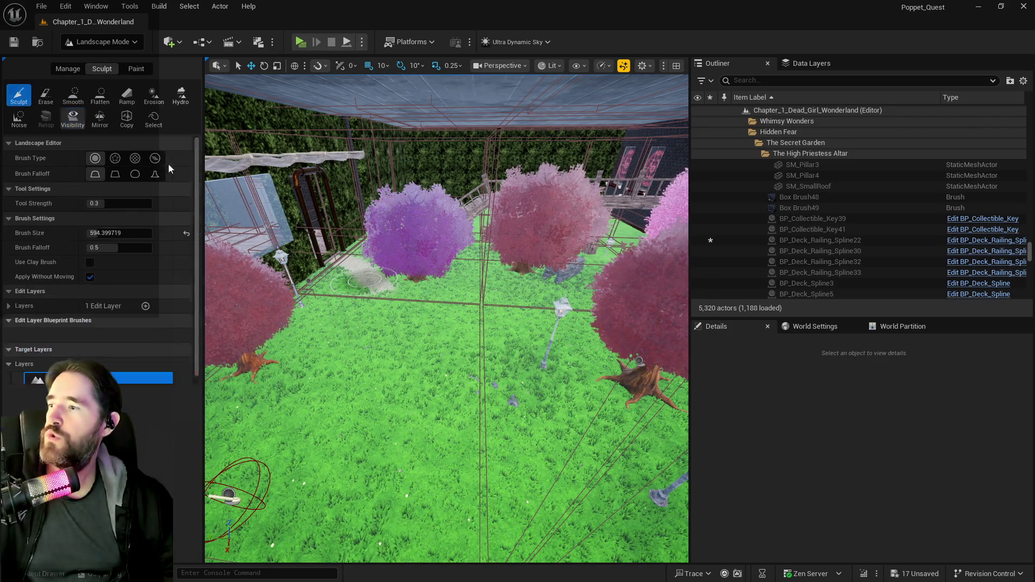
key("ctrl+s")
- Raise a grass bump toward the lower left, then flatten terrain from the rock toward the upper right
scroll(528, 307, "up", 5)
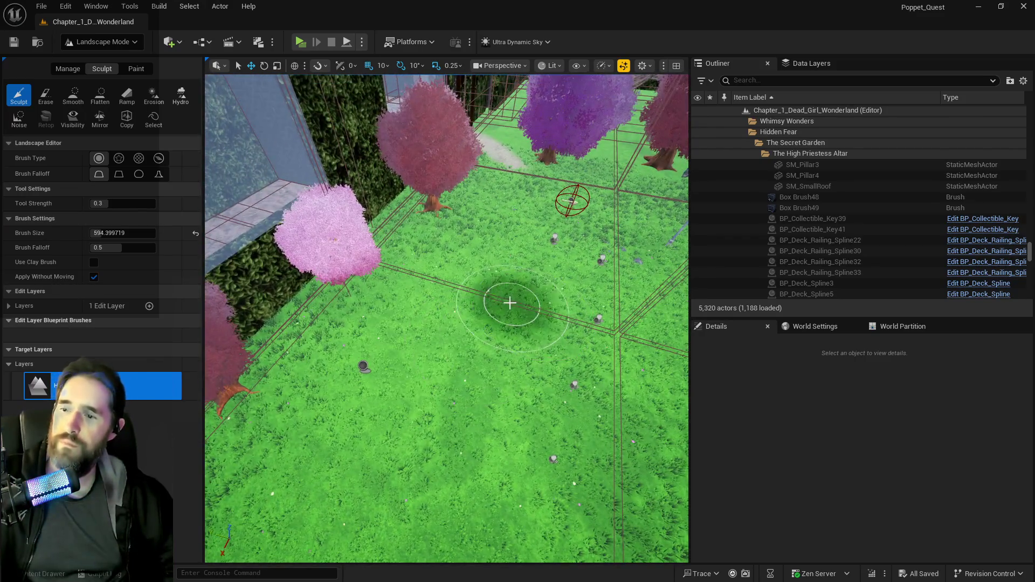
left_click(501, 331)
mouse_move(431, 375)
left_mouse_down()
mouse_move(477, 345)
mouse_move(387, 402)
mouse_move(483, 347)
mouse_move(397, 411)
mouse_move(452, 340)
mouse_move(410, 388)
mouse_move(480, 433)
mouse_move(474, 464)
mouse_move(402, 424)
mouse_move(350, 478)
mouse_move(439, 347)
mouse_move(362, 416)
mouse_move(321, 492)
left_mouse_up()
left_click(100, 94)
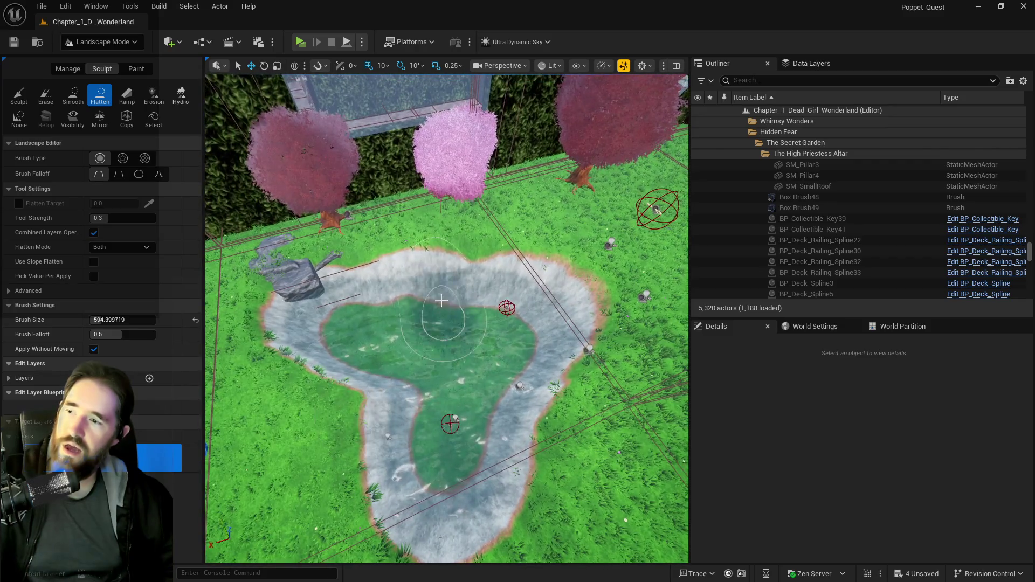
mouse_move(364, 292)
left_mouse_down()
mouse_move(331, 296)
mouse_move(470, 270)
mouse_move(533, 366)
mouse_move(503, 301)
mouse_move(641, 420)
left_mouse_up()
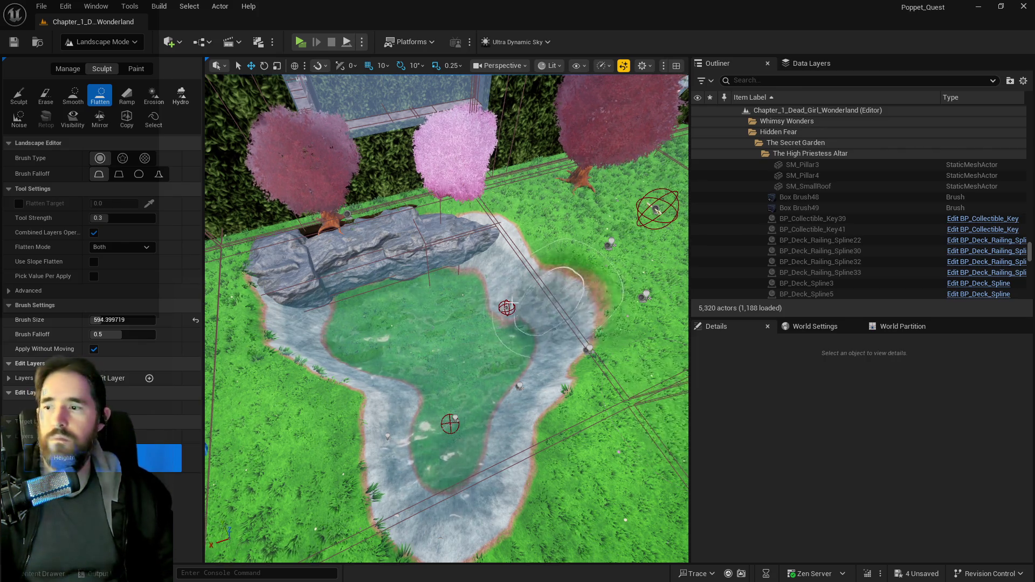
- Swing the view over the pond and flatten the ground along the rock at its edge
scroll(662, 393, "up", 5)
scroll(510, 335, "down", 6)
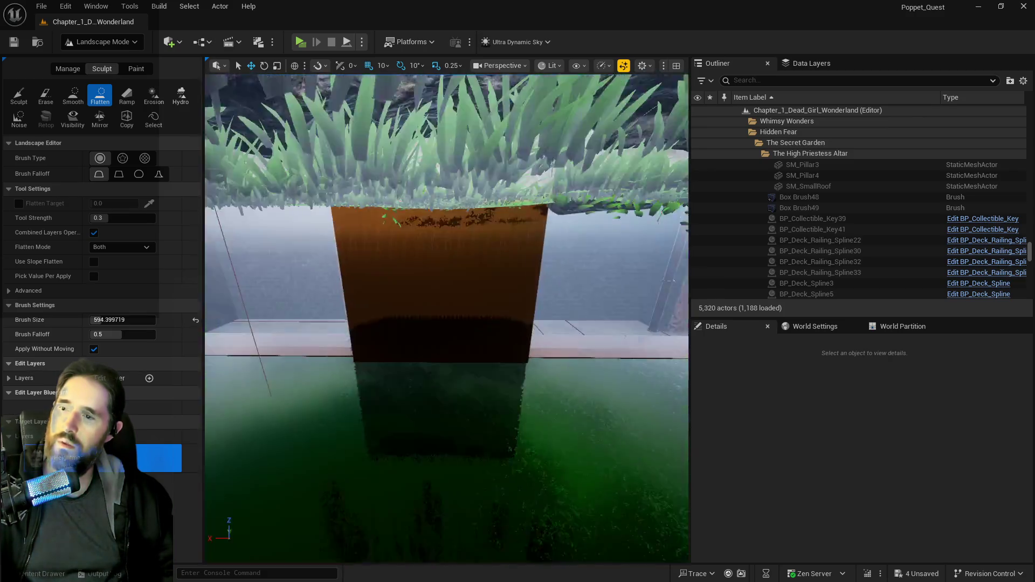
mouse_move(446, 318)
left_mouse_down()
mouse_move(383, 351)
mouse_move(346, 317)
mouse_move(355, 202)
mouse_move(426, 318)
mouse_move(458, 285)
mouse_move(583, 295)
mouse_move(518, 270)
mouse_move(560, 216)
mouse_move(532, 208)
mouse_move(454, 268)
mouse_move(485, 221)
mouse_move(519, 204)
mouse_move(478, 202)
mouse_move(504, 170)
mouse_move(535, 164)
left_mouse_up()
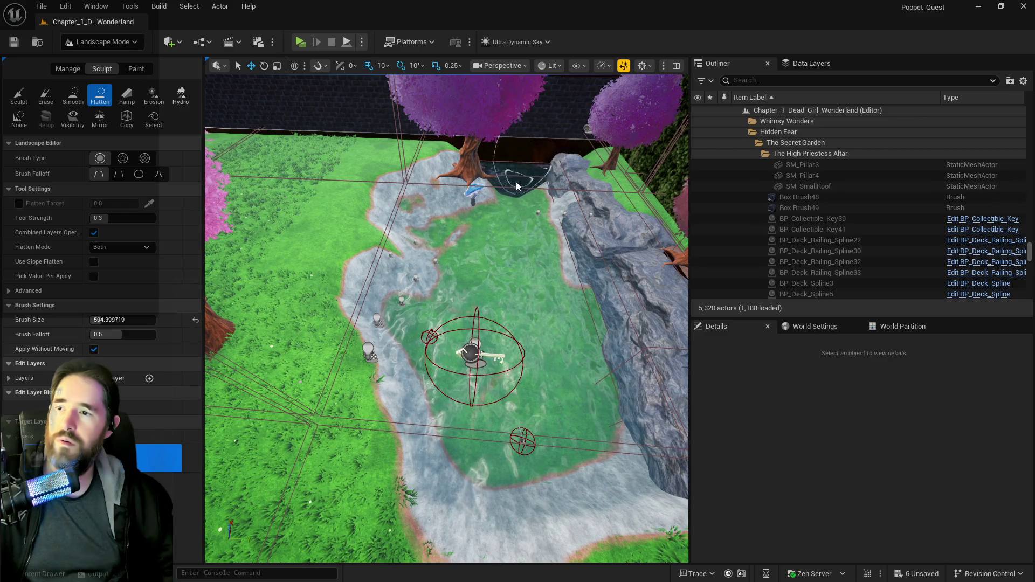
scroll(516, 186, "up", 5)
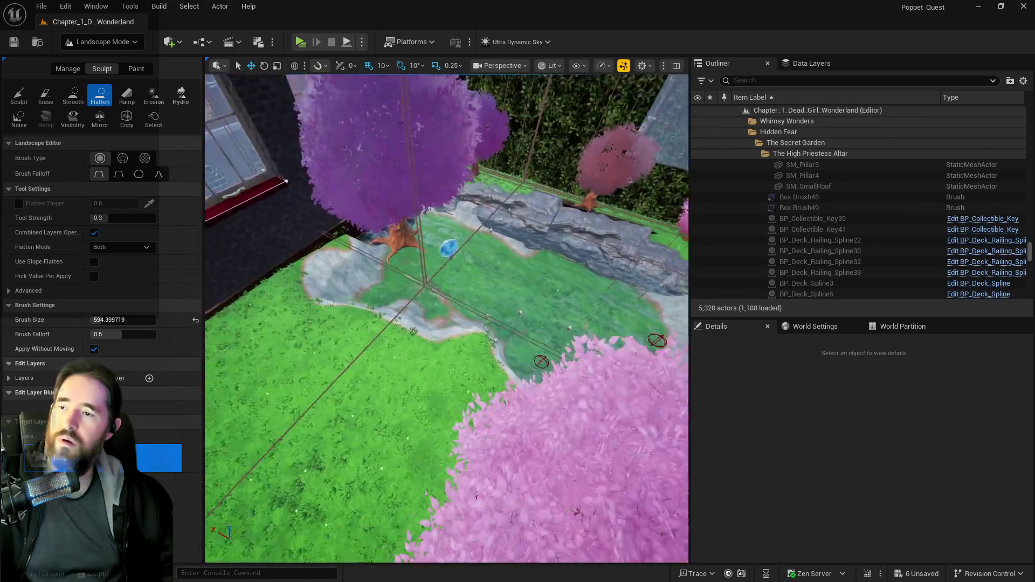
scroll(446, 318, "up", 8)
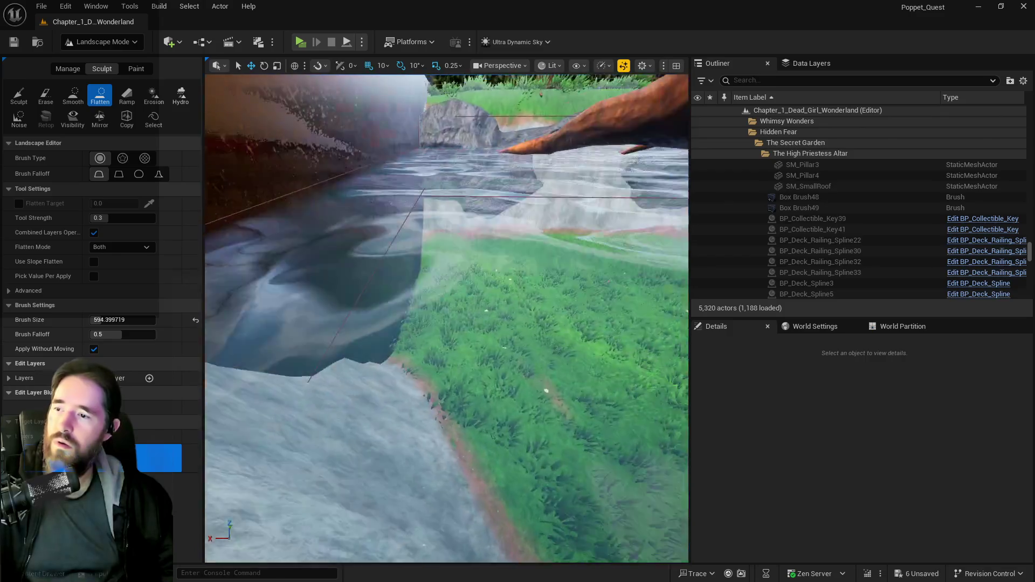
scroll(470, 322, "down", 6)
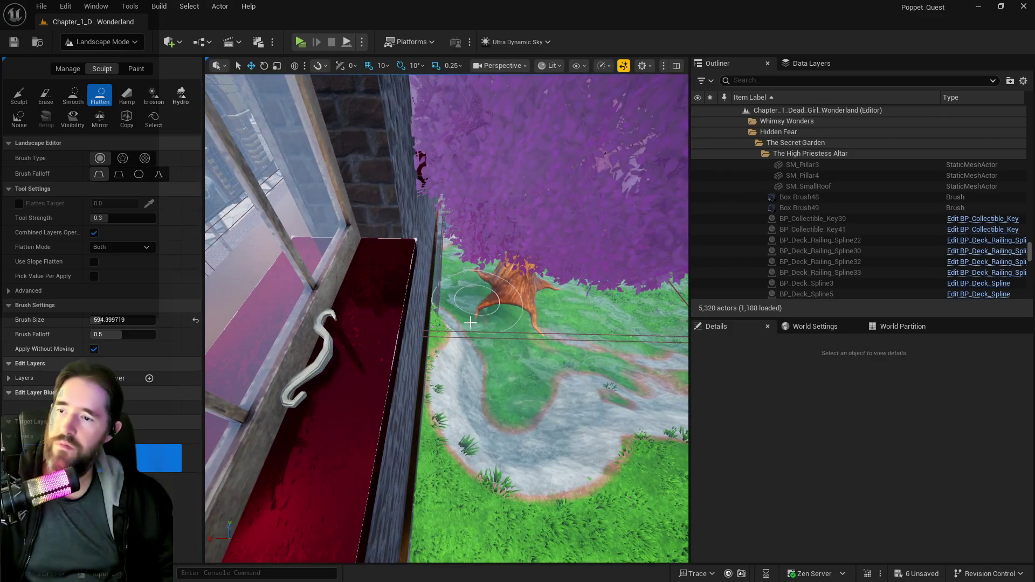
scroll(465, 372, "down", 8)
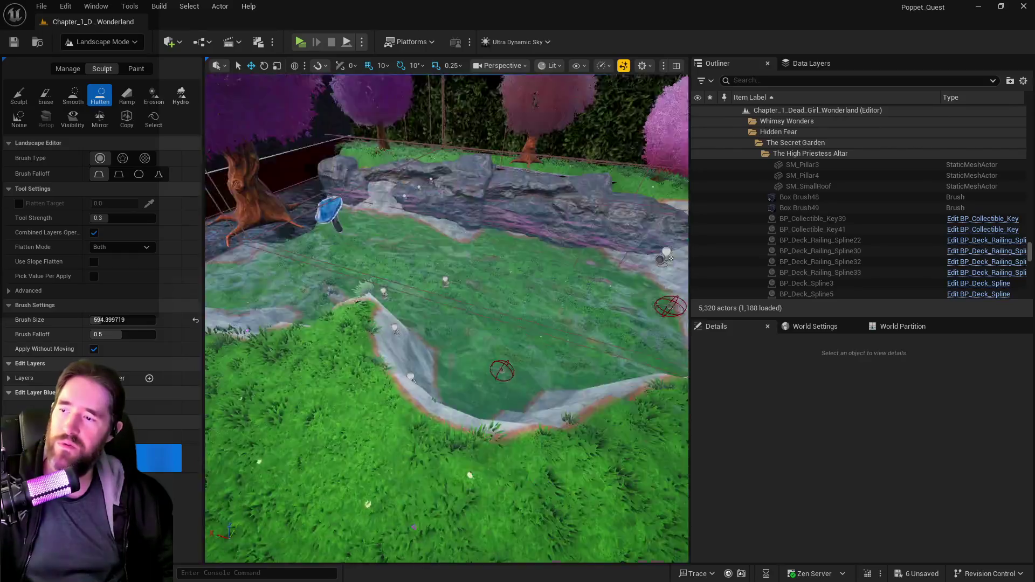
scroll(372, 363, "down", 6)
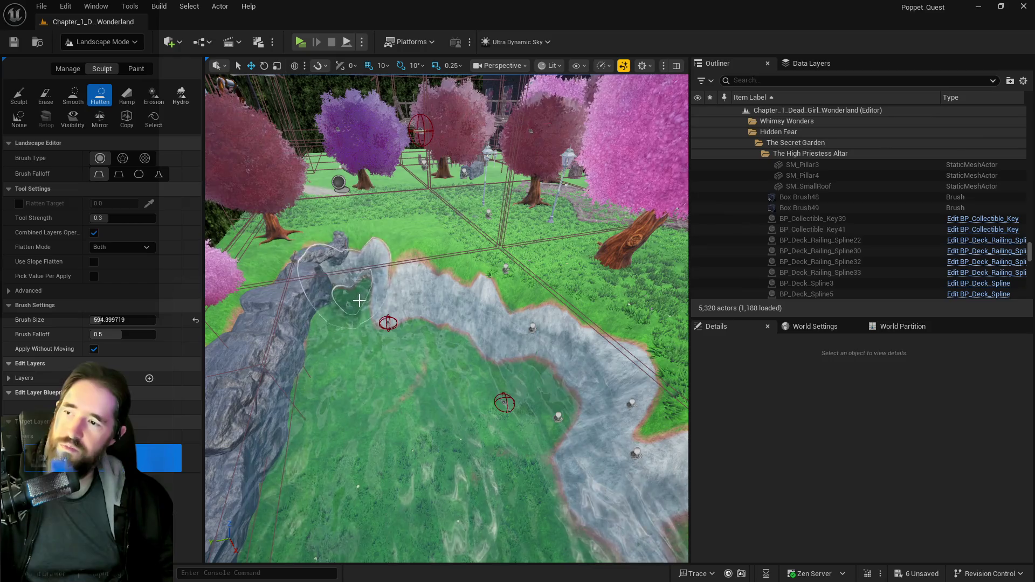
mouse_move(359, 301)
left_mouse_down()
mouse_move(335, 289)
mouse_move(342, 295)
mouse_move(376, 268)
mouse_move(410, 271)
left_mouse_up()
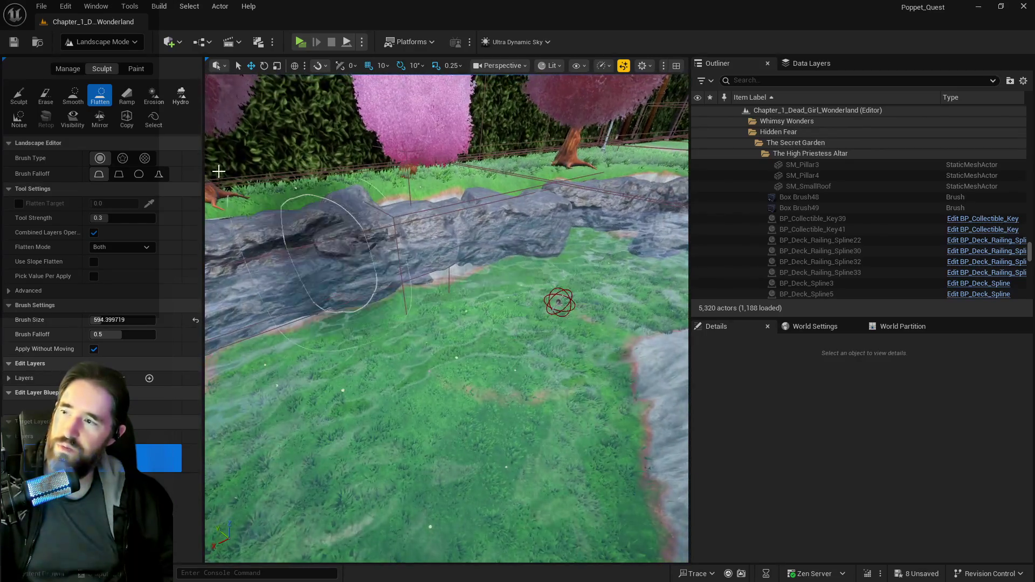
- Reselect Flatten and level the grass along the pond's rocky rim near the garden path
left_click(18, 96)
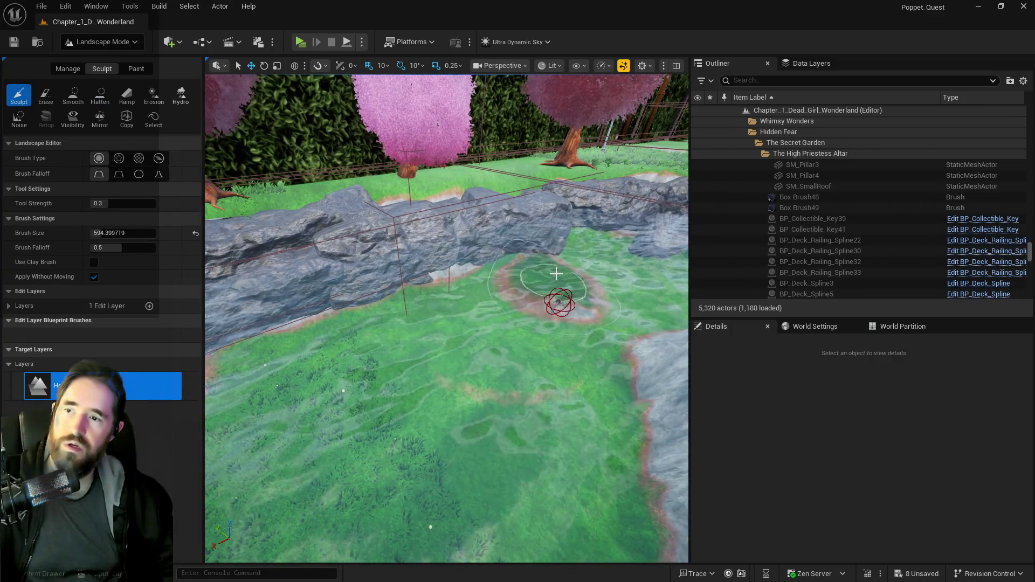
left_click(72, 96)
left_click(100, 96)
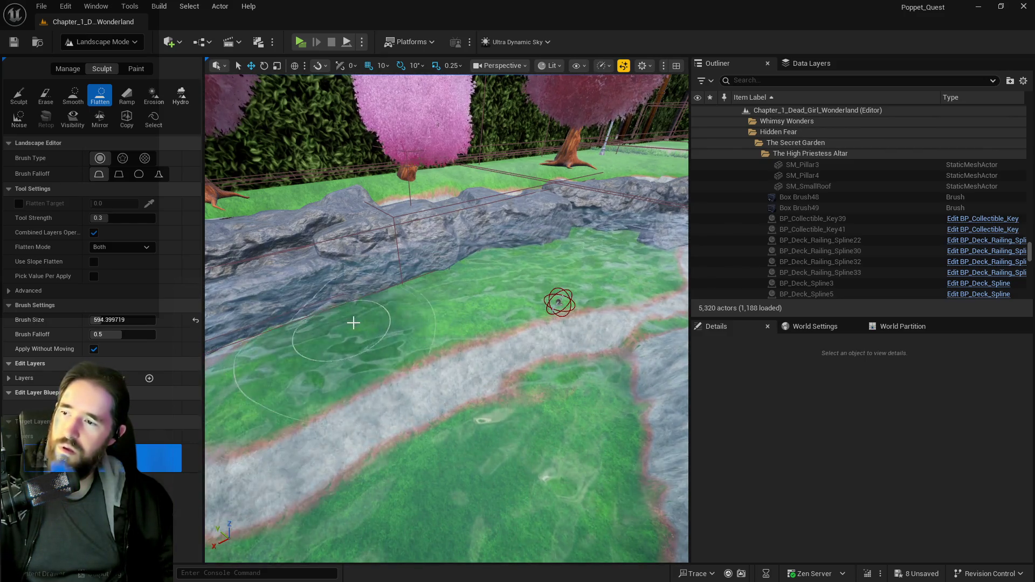
scroll(353, 323, "up", 5)
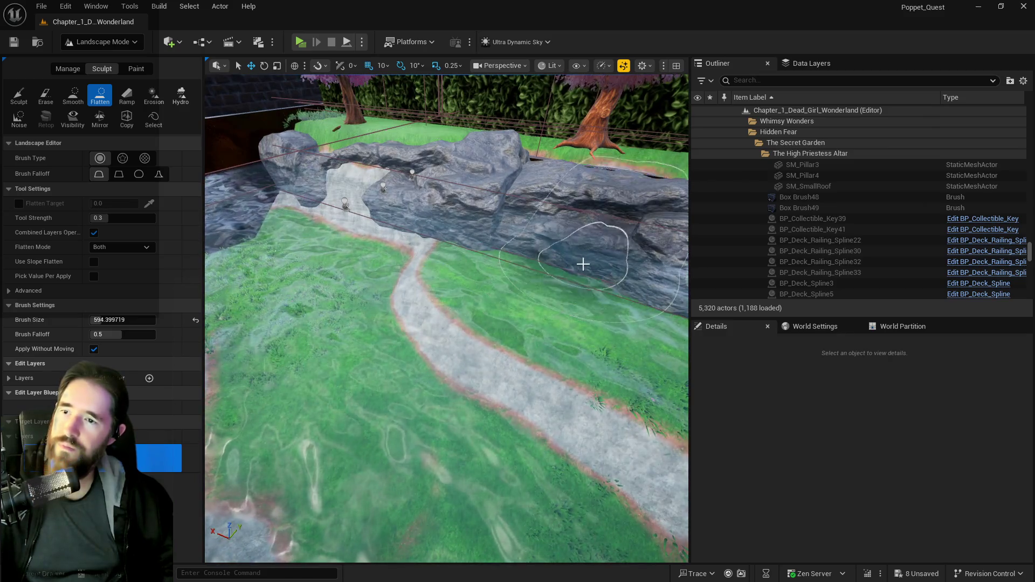
left_click_drag(615, 296, 534, 278)
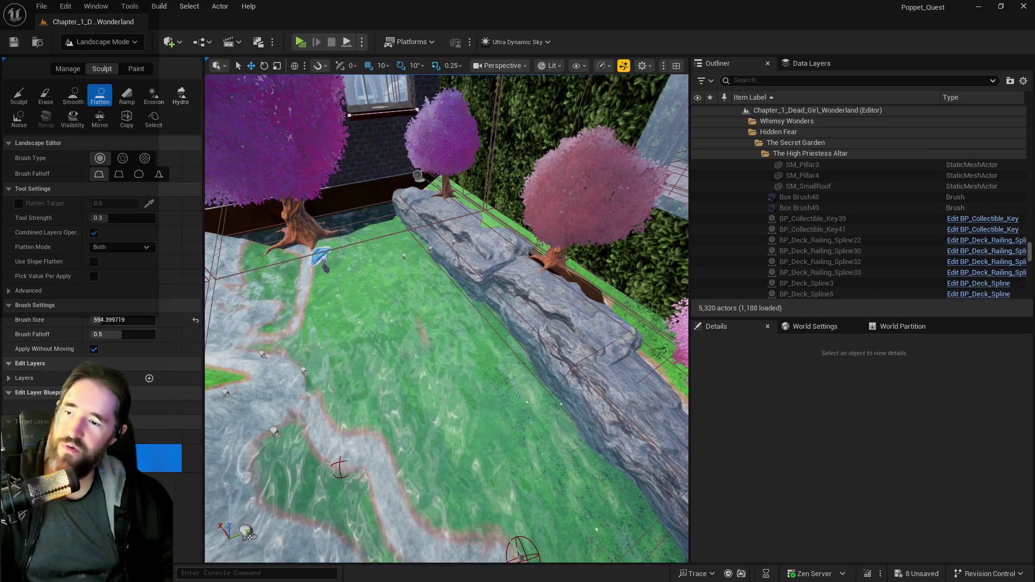
mouse_move(415, 440)
left_mouse_down()
mouse_move(591, 330)
mouse_move(416, 440)
left_mouse_up()
left_click_drag(537, 362, 536, 362)
mouse_move(394, 365)
left_mouse_down()
mouse_move(425, 317)
mouse_move(415, 294)
mouse_move(399, 296)
left_mouse_up()
scroll(389, 299, "up", 10)
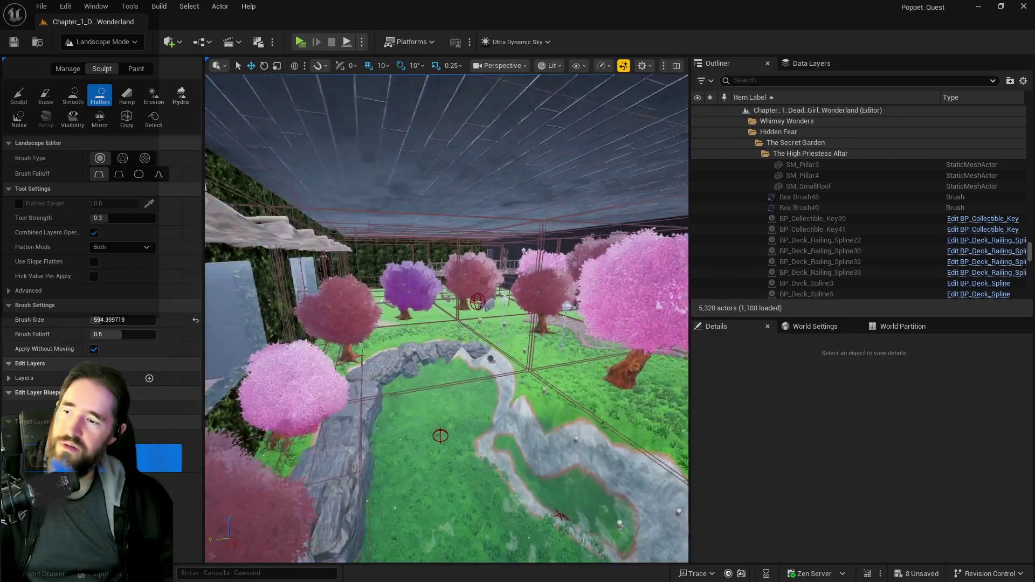
scroll(415, 324, "down", 3)
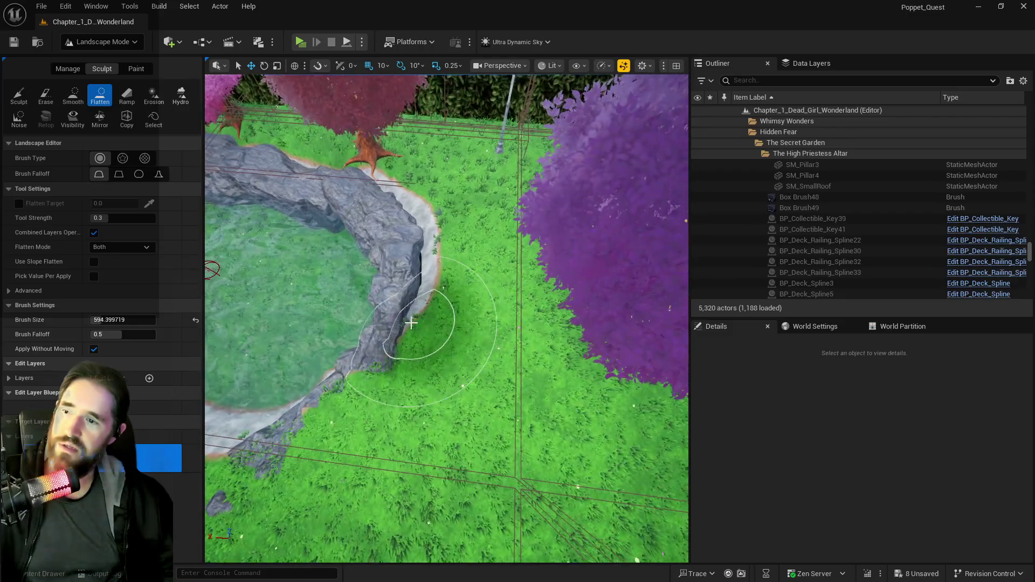
mouse_move(415, 323)
left_mouse_down()
mouse_move(439, 342)
mouse_move(437, 230)
mouse_move(399, 174)
left_mouse_up()
scroll(399, 175, "up", 5)
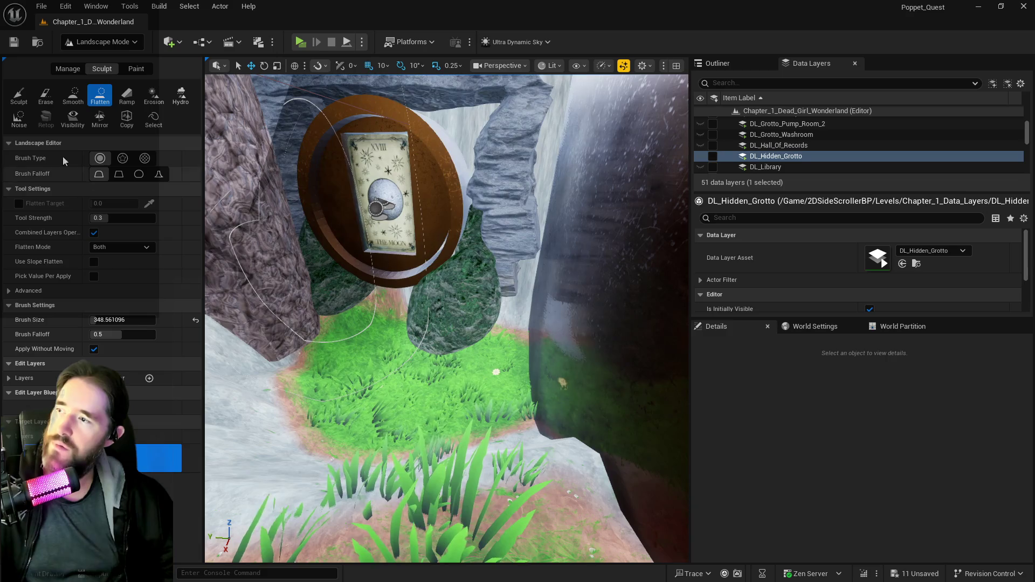
- Set Sculpt brush falloff 0.456 and size about 162, then raise ground under the moon-card ring
left_click(16, 97)
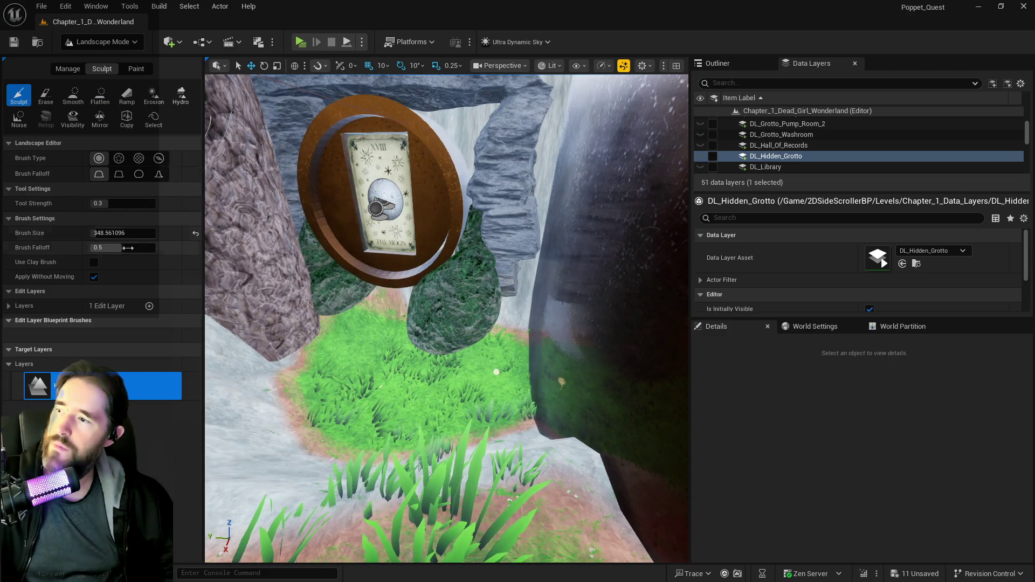
left_click(115, 251)
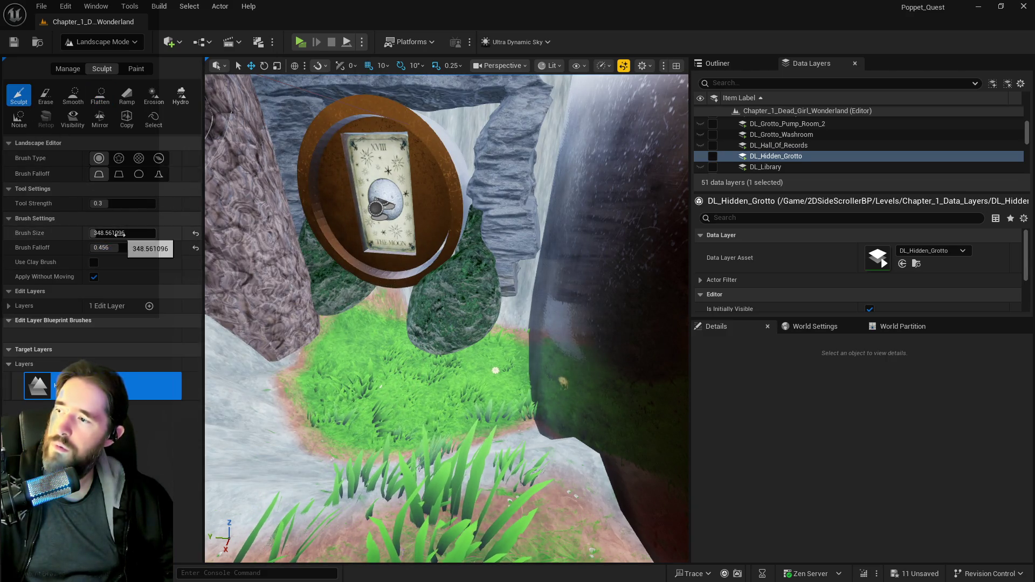
left_click_drag(123, 233, 107, 232)
mouse_move(280, 323)
left_mouse_down()
mouse_move(383, 386)
mouse_move(304, 371)
mouse_move(465, 353)
mouse_move(445, 390)
mouse_move(328, 405)
mouse_move(456, 415)
mouse_move(374, 353)
mouse_move(337, 344)
left_mouse_up()
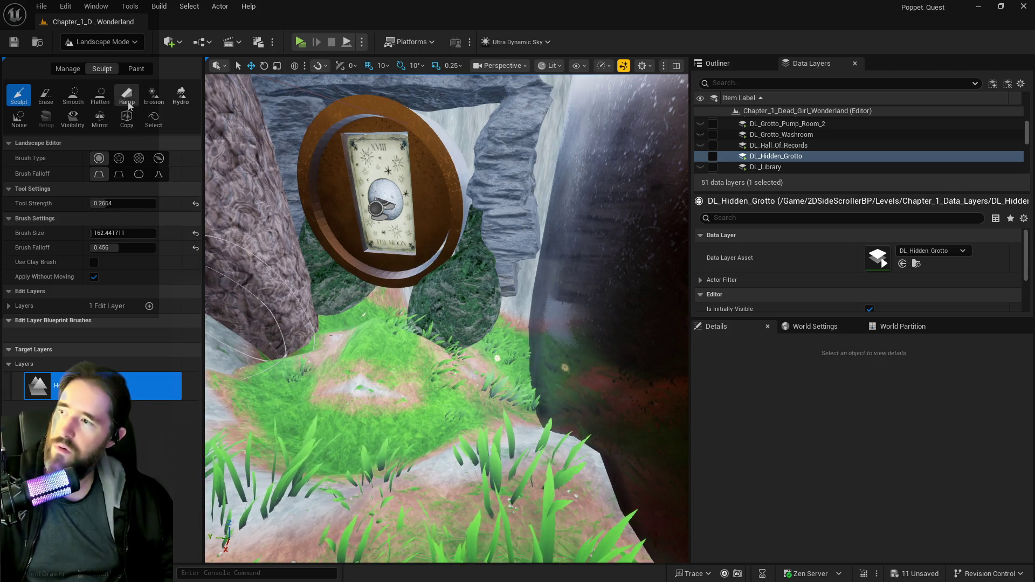
- Flatten the mound and grotto path slope with Flatten, undoing the last stroke
left_click(99, 96)
mouse_move(372, 378)
left_mouse_down()
mouse_move(367, 335)
mouse_move(360, 340)
mouse_move(387, 300)
mouse_move(431, 303)
mouse_move(442, 324)
mouse_move(393, 384)
mouse_move(304, 333)
mouse_move(572, 356)
mouse_move(523, 329)
mouse_move(545, 425)
mouse_move(534, 348)
mouse_move(324, 459)
mouse_move(237, 243)
left_mouse_up()
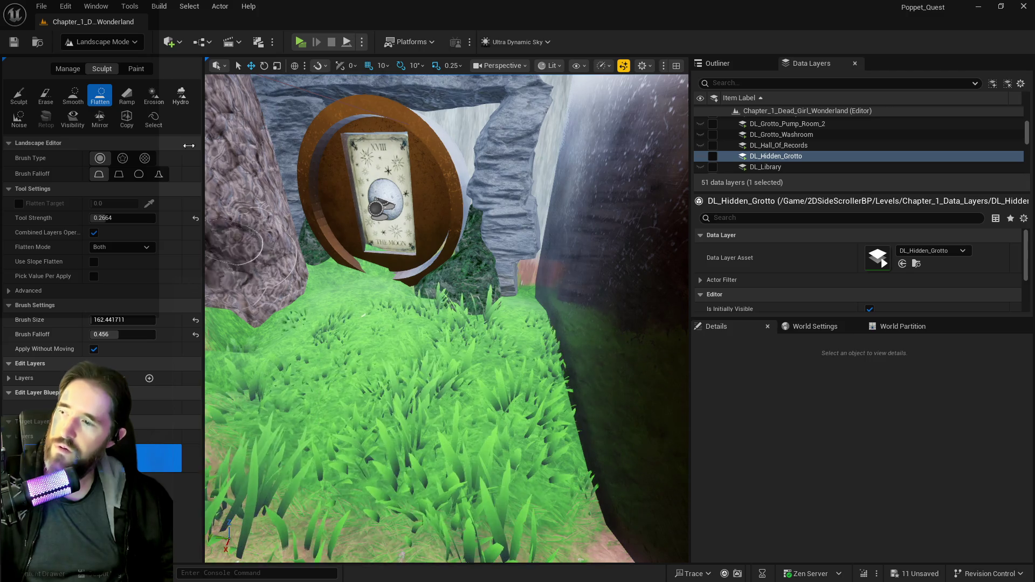
left_click(19, 95)
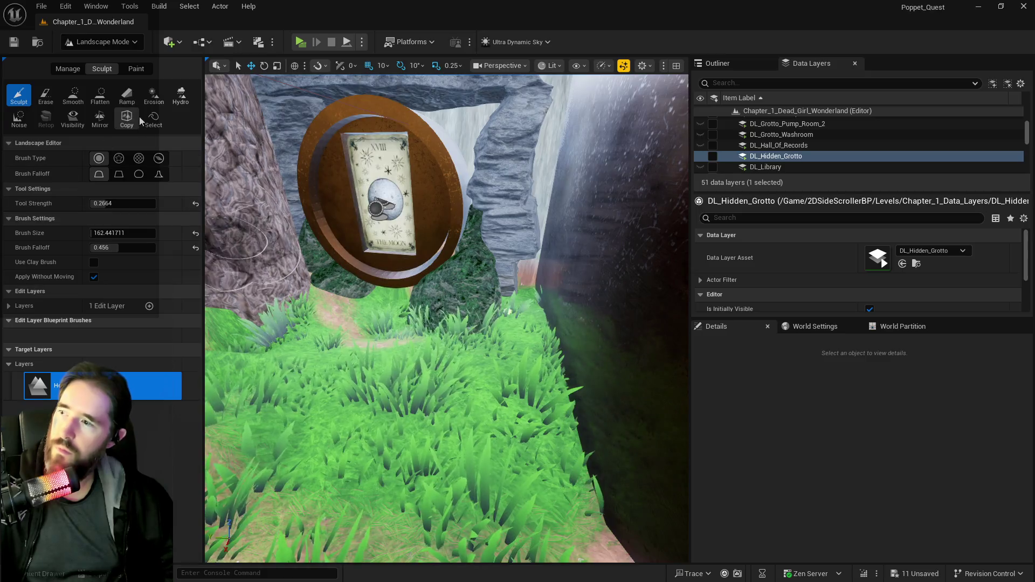
left_click(100, 95)
mouse_move(363, 324)
left_mouse_down()
mouse_move(346, 312)
mouse_move(416, 313)
mouse_move(455, 338)
mouse_move(530, 340)
mouse_move(438, 419)
mouse_move(351, 375)
mouse_move(227, 403)
mouse_move(479, 315)
mouse_move(532, 415)
mouse_move(381, 289)
left_mouse_up()
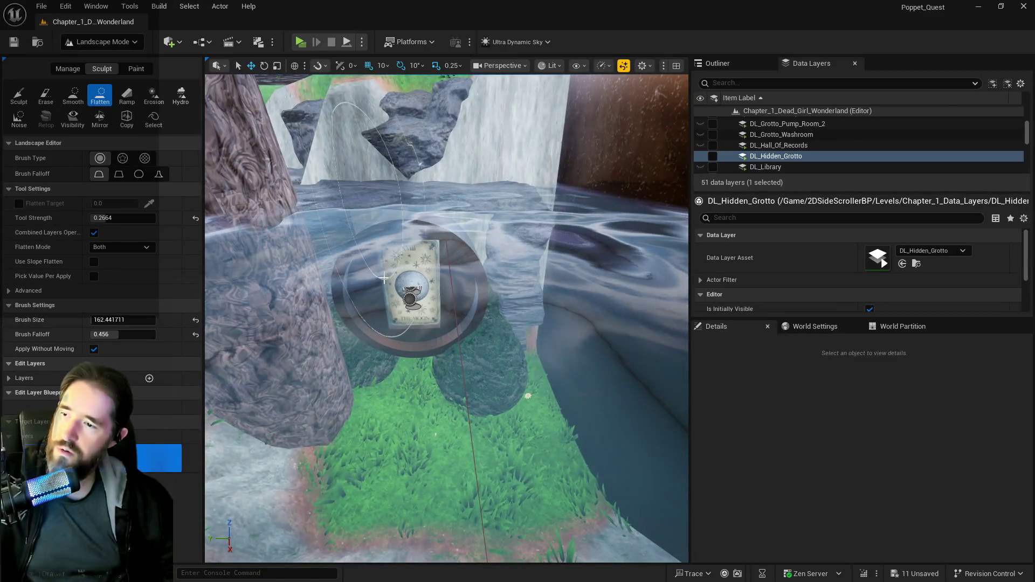
key("ctrl+z")
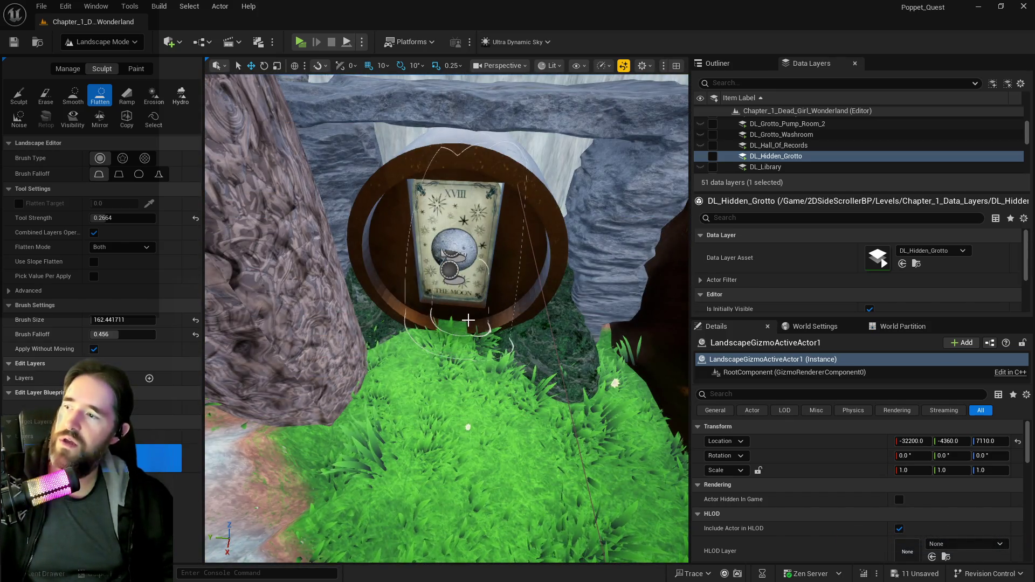
- Hide SM_Tarot_Pipe_Gate3 in the Outliner so the moon card vanishes, then return to Landscape mode
key("ctrl+1")
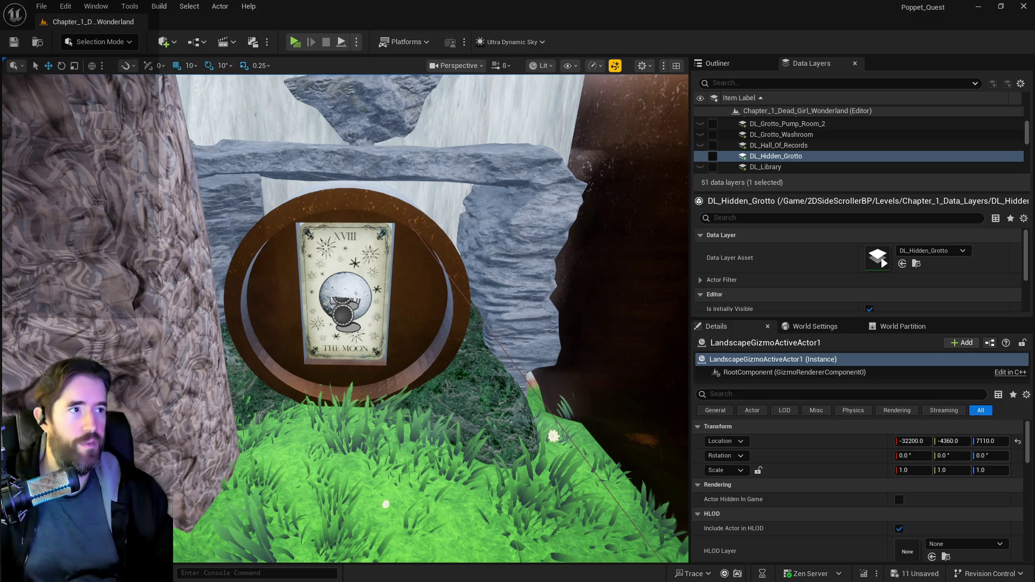
left_click(403, 297)
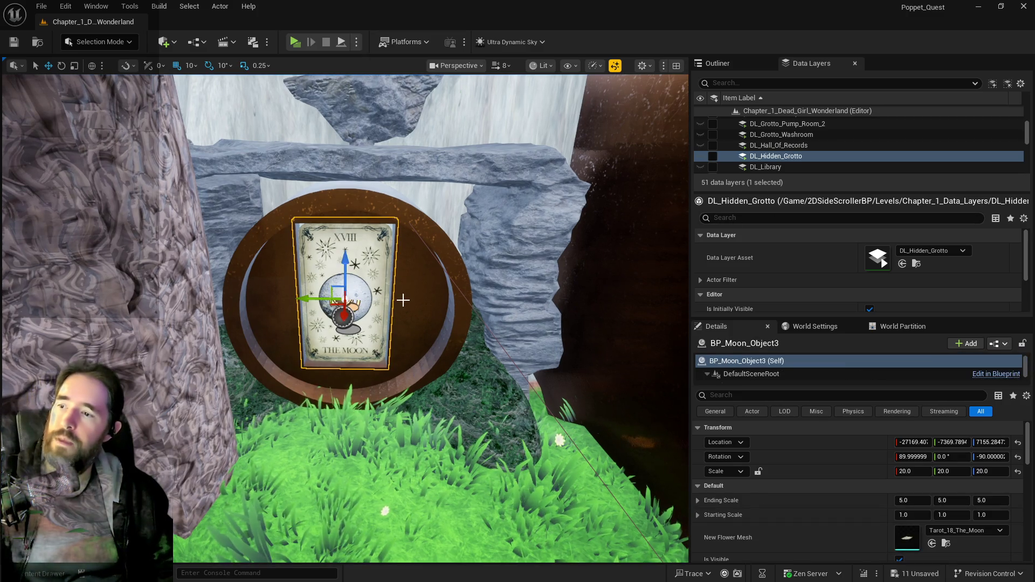
left_click(404, 301, "ctrl")
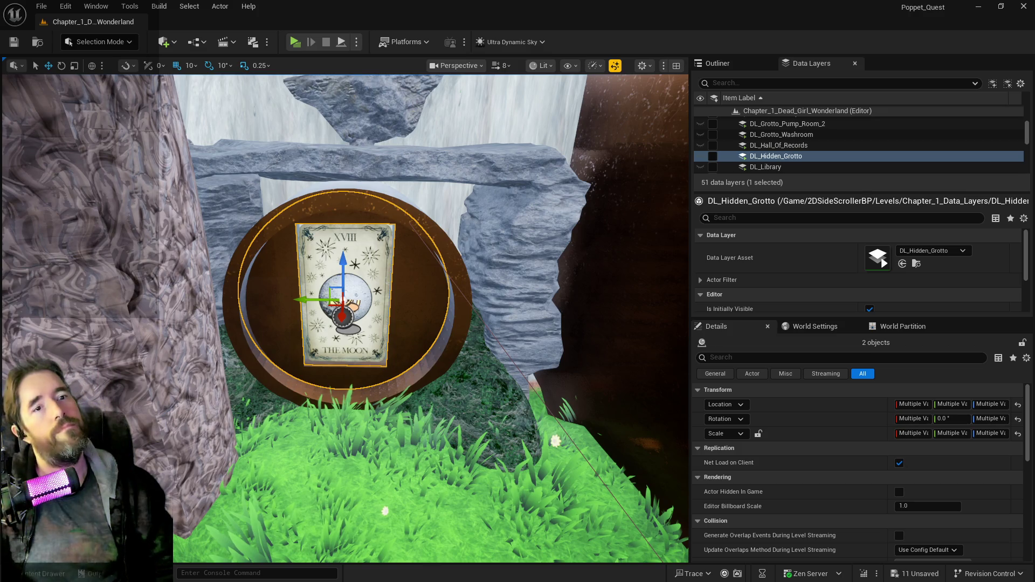
left_click(755, 64)
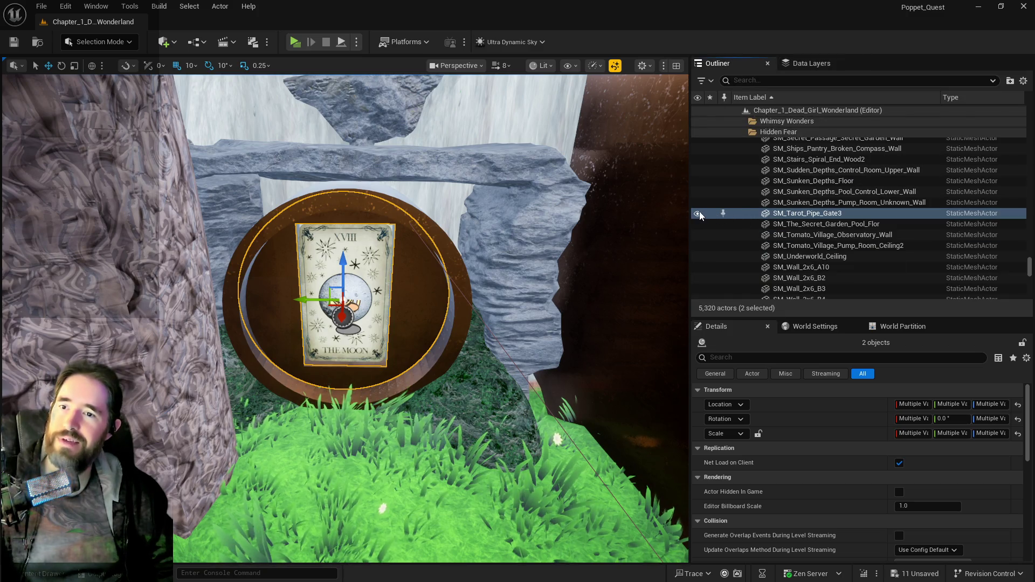
left_click(698, 214)
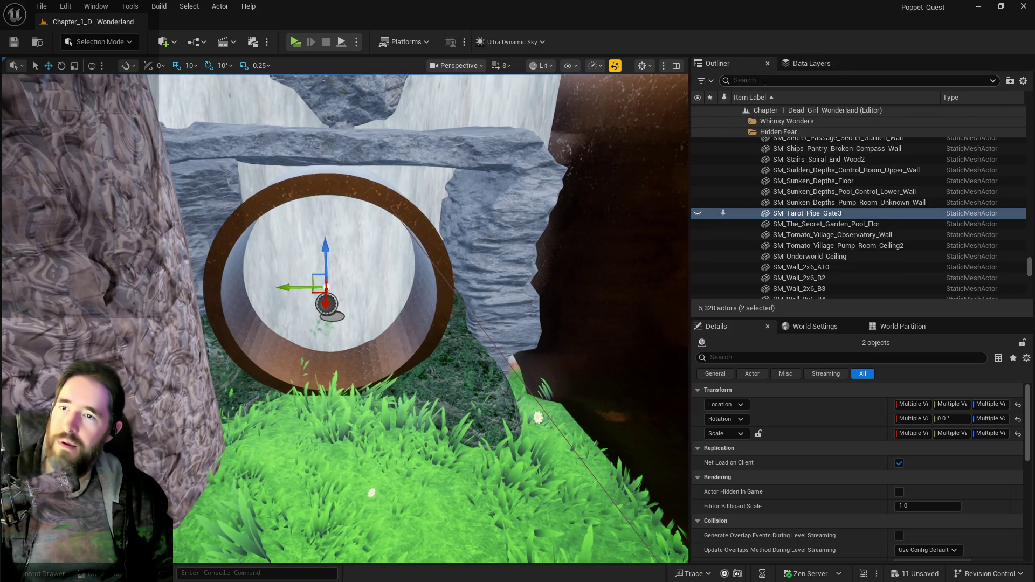
left_click(99, 41)
left_click(78, 73)
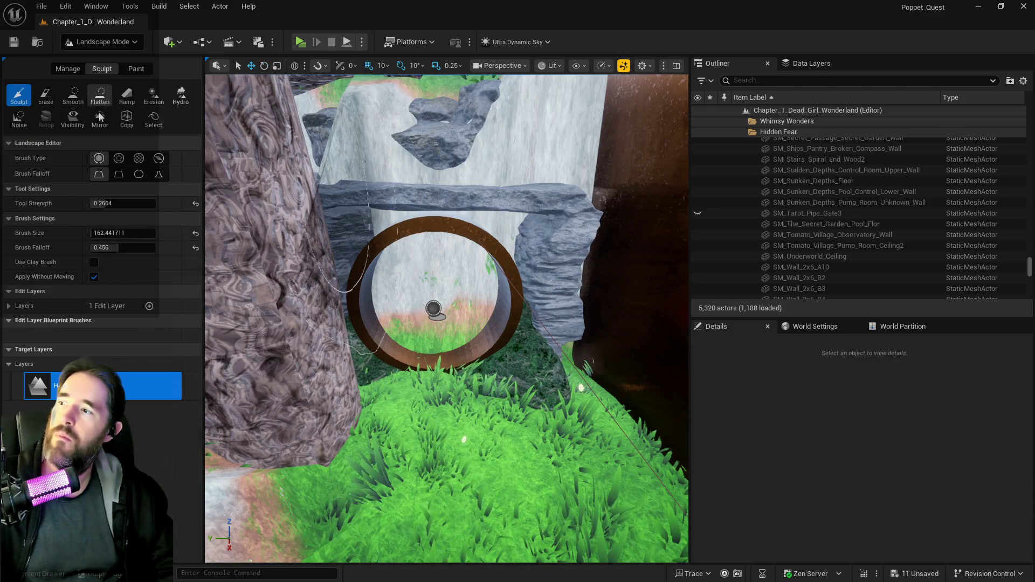
- Paint a landscape visibility hole inside the pipe mouth with a reduced brush size
left_click(74, 119)
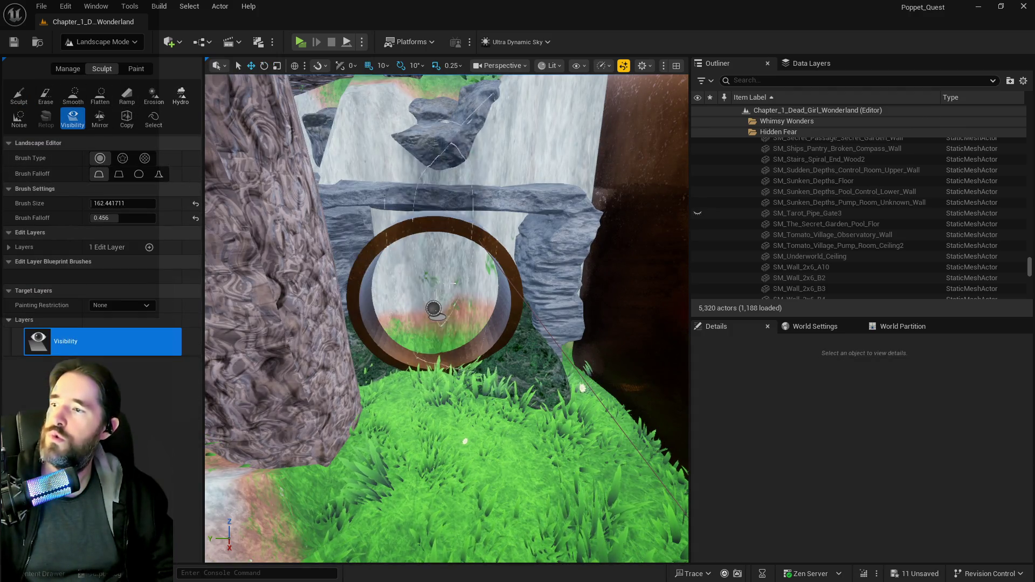
mouse_move(118, 203)
left_mouse_down()
mouse_move(97, 203)
mouse_move(130, 203)
left_mouse_up()
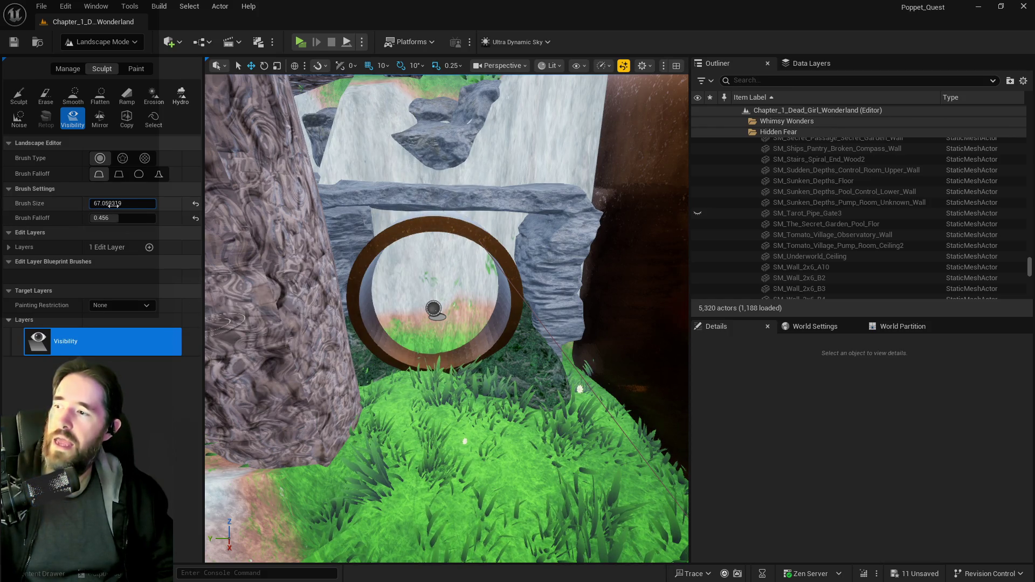
left_click(439, 343)
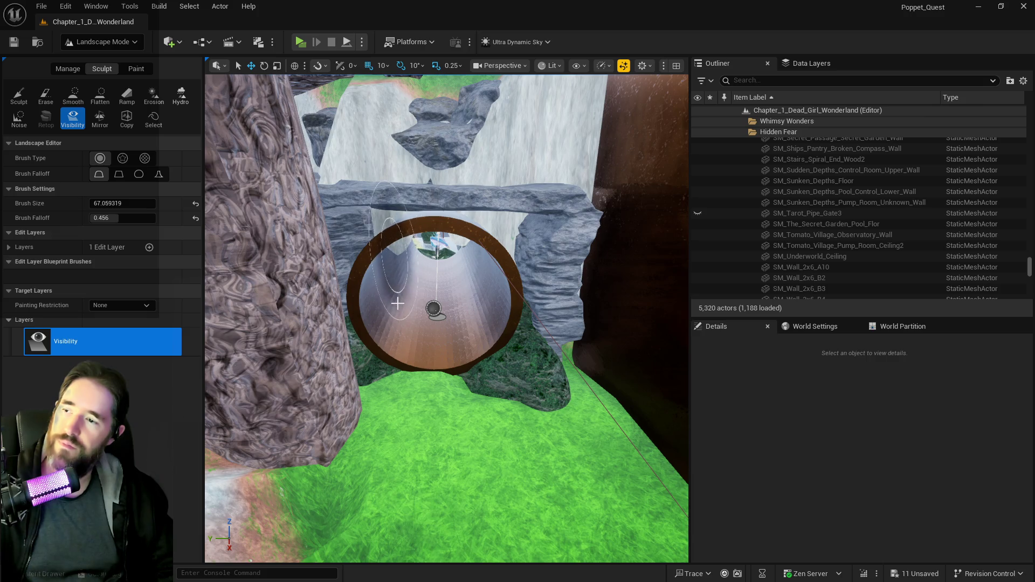
left_click_drag(433, 309, 401, 351)
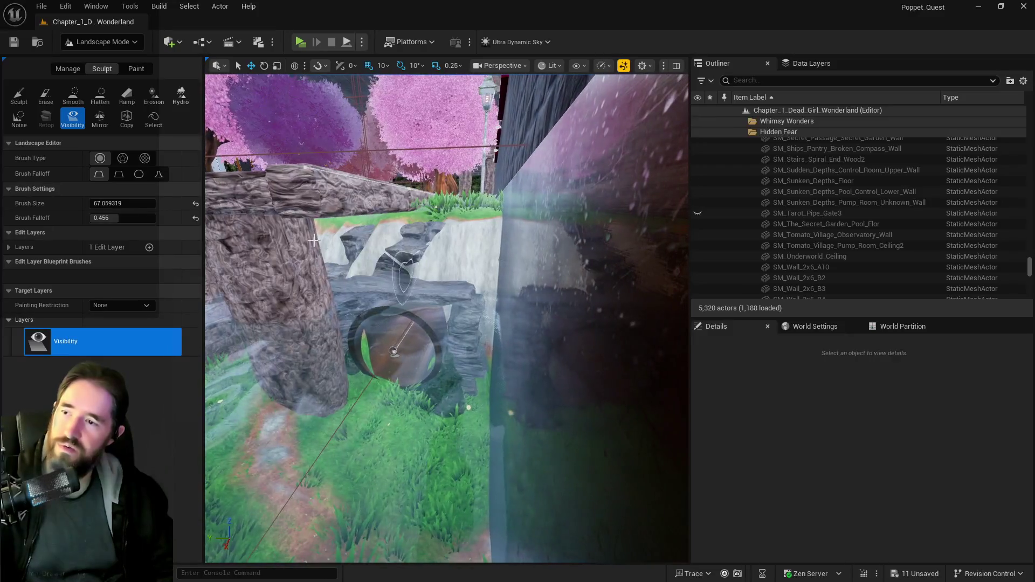
left_click(19, 94)
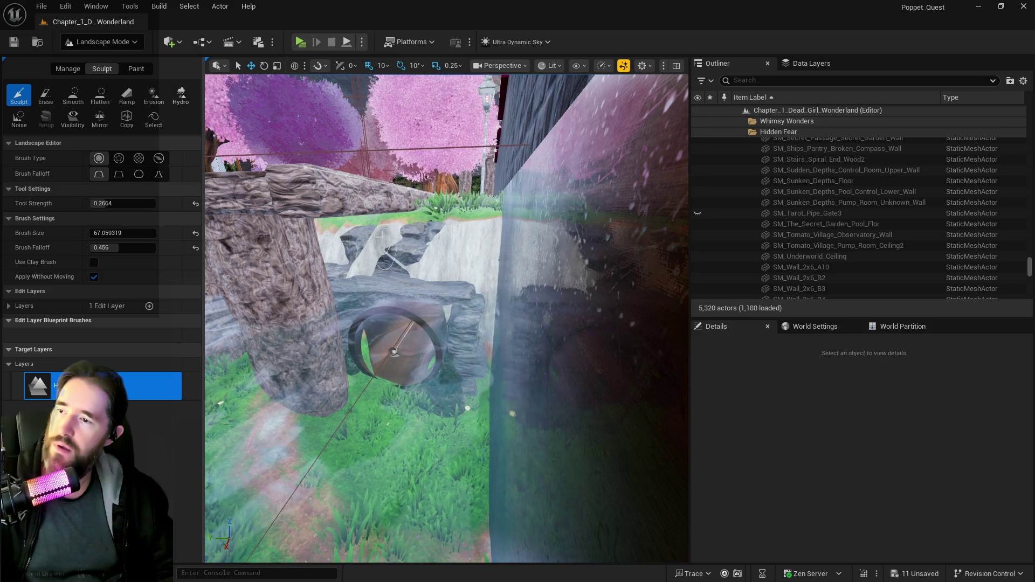
mouse_move(390, 256)
left_mouse_down()
mouse_move(301, 362)
mouse_move(318, 269)
mouse_move(596, 270)
mouse_move(309, 274)
left_mouse_up()
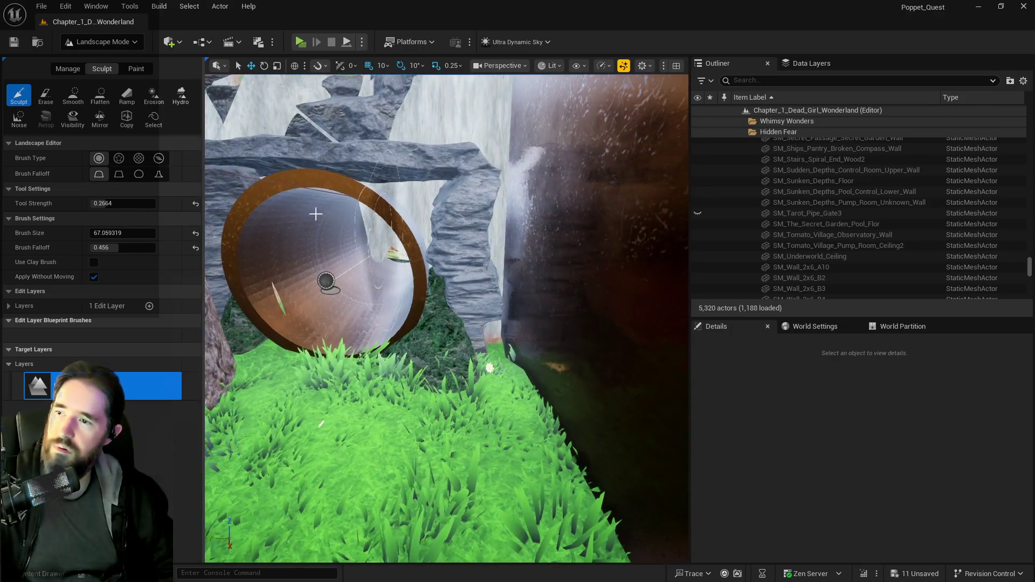
left_click(76, 119)
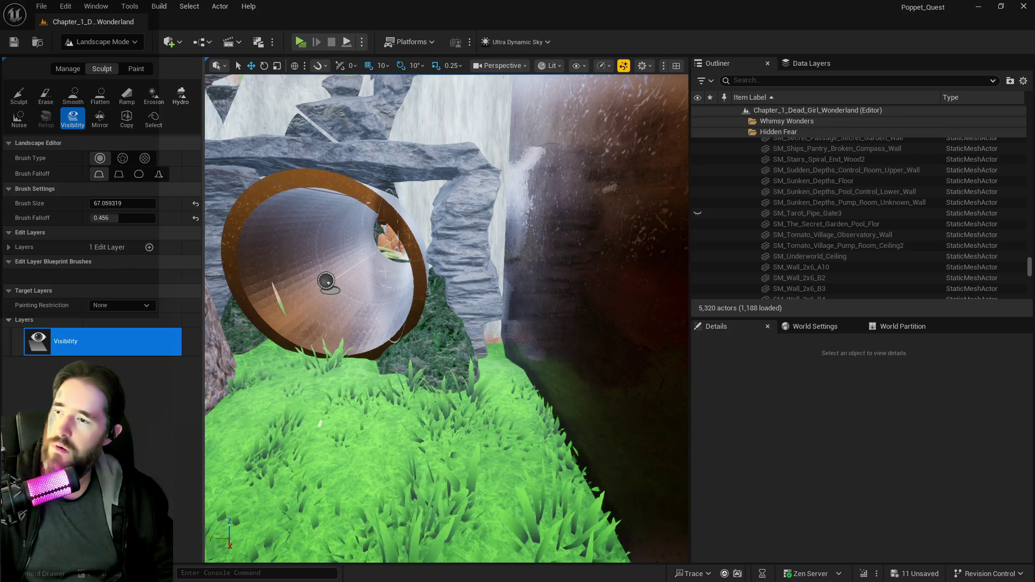
mouse_move(325, 281)
left_mouse_down()
mouse_move(529, 266)
mouse_move(212, 282)
mouse_move(404, 289)
mouse_move(361, 281)
left_mouse_up()
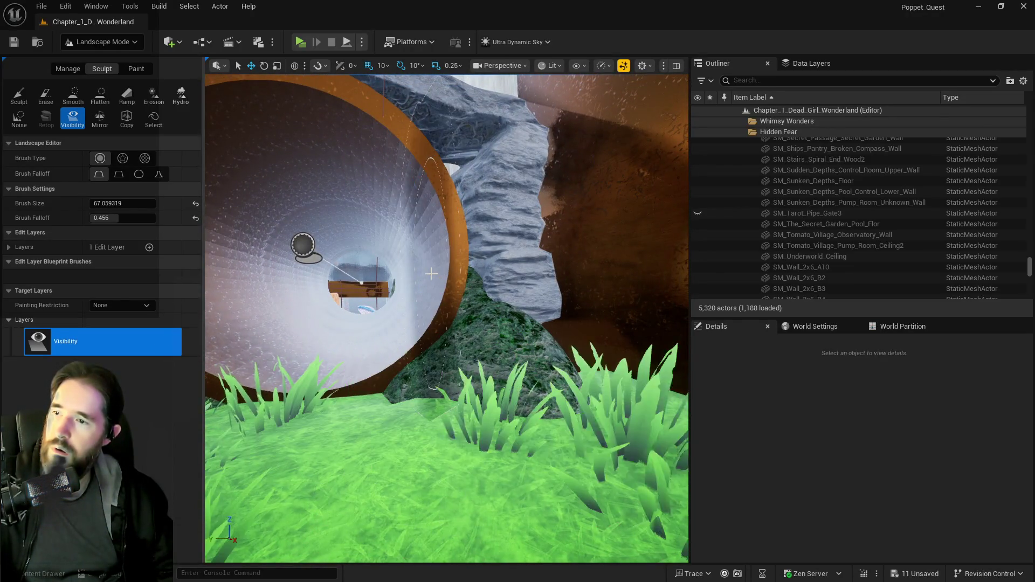
left_click_drag(432, 273, 394, 267)
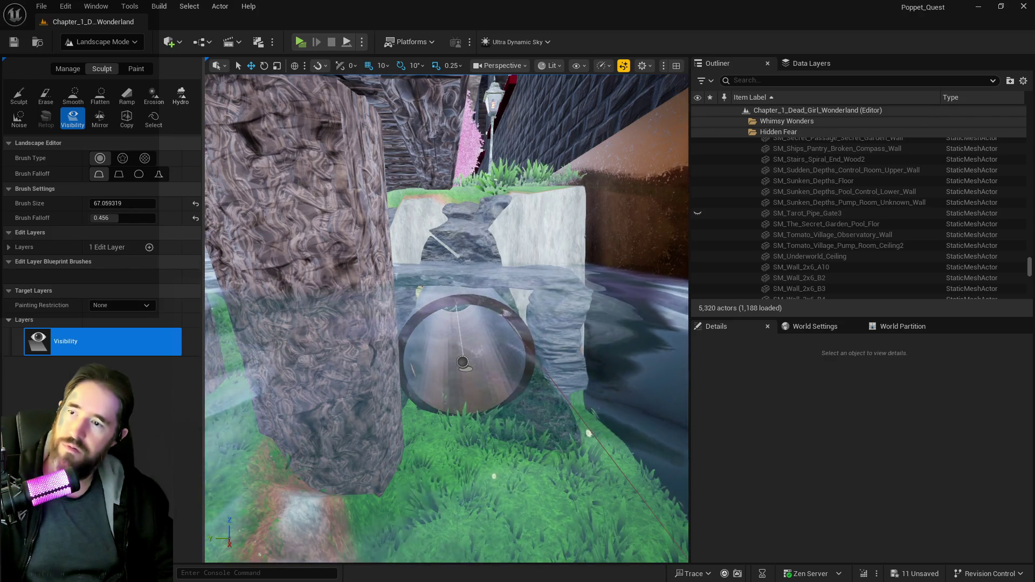
- Fly through the pipe to check the opening, undoing a stray visibility stroke
key("w")
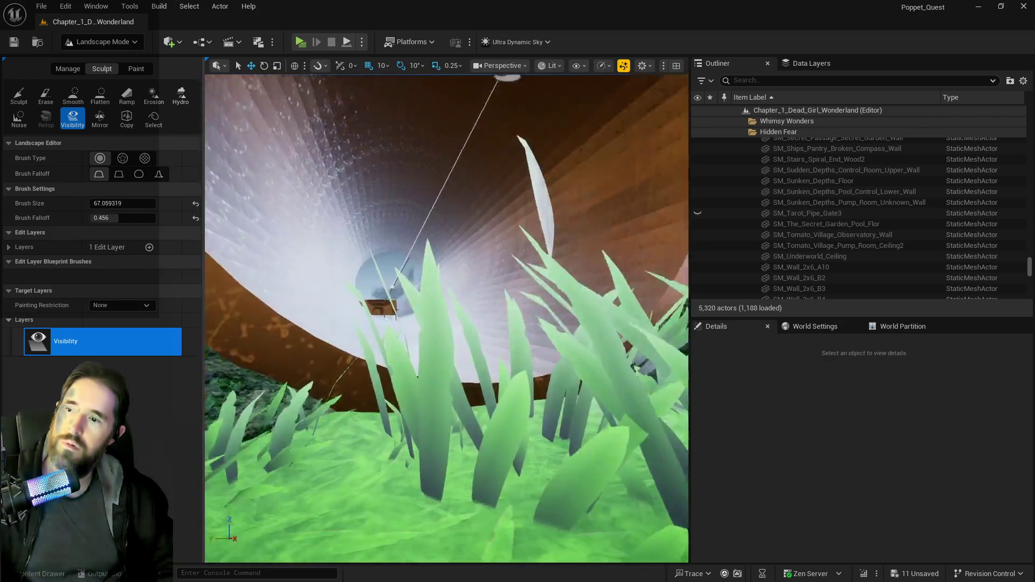
key("s")
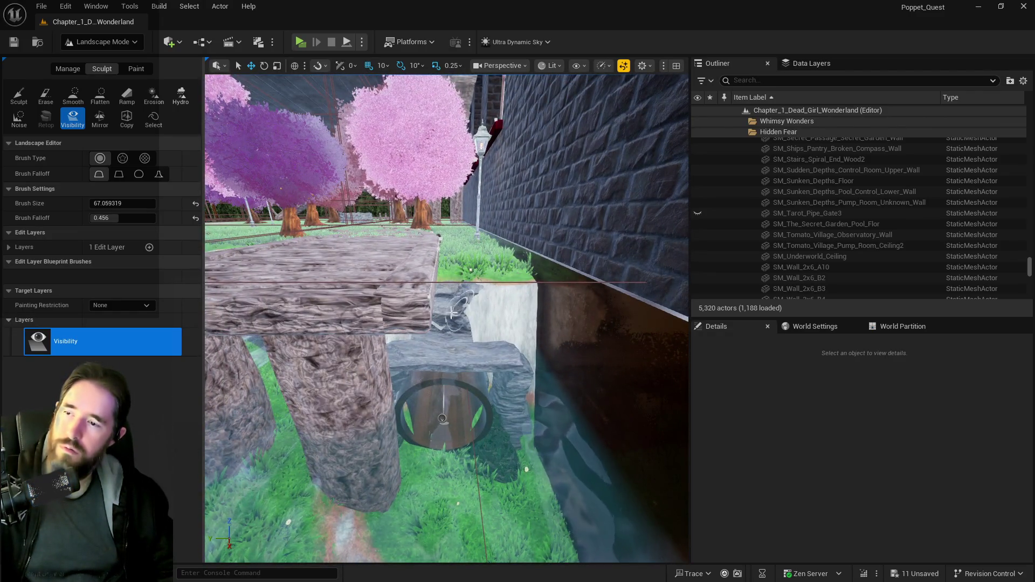
key("w")
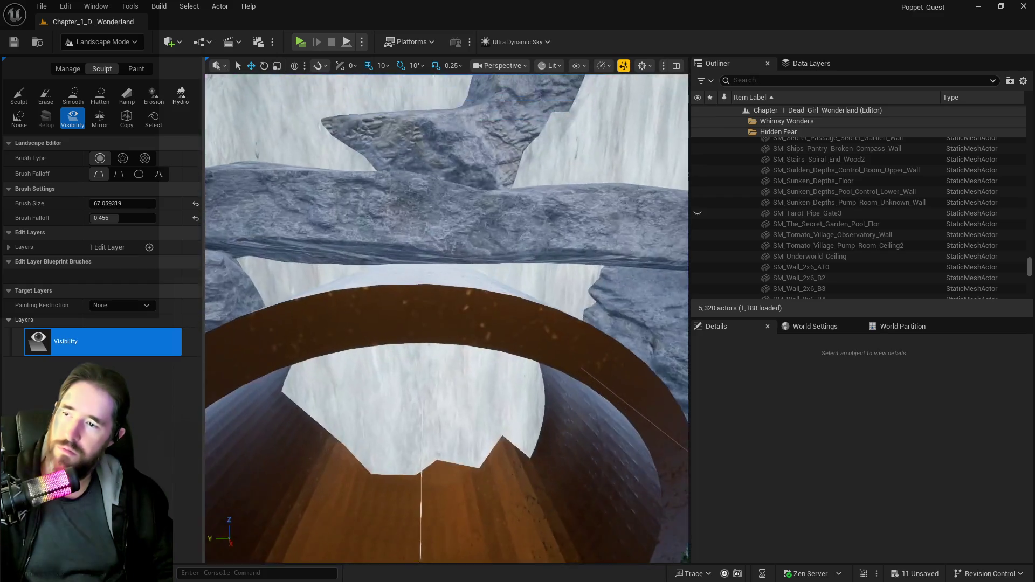
key("s")
key("ctrl+z")
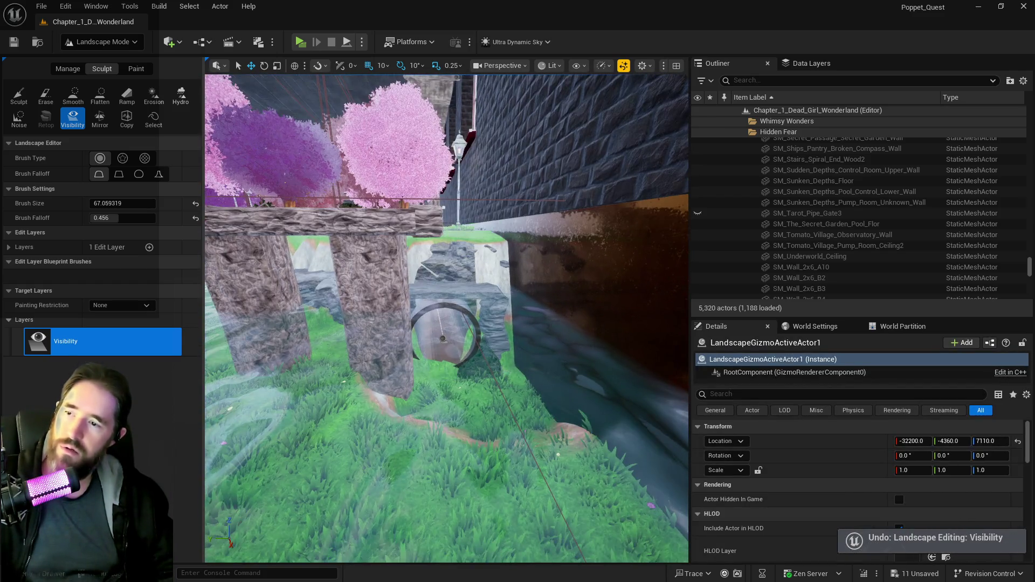
key("w")
key("s")
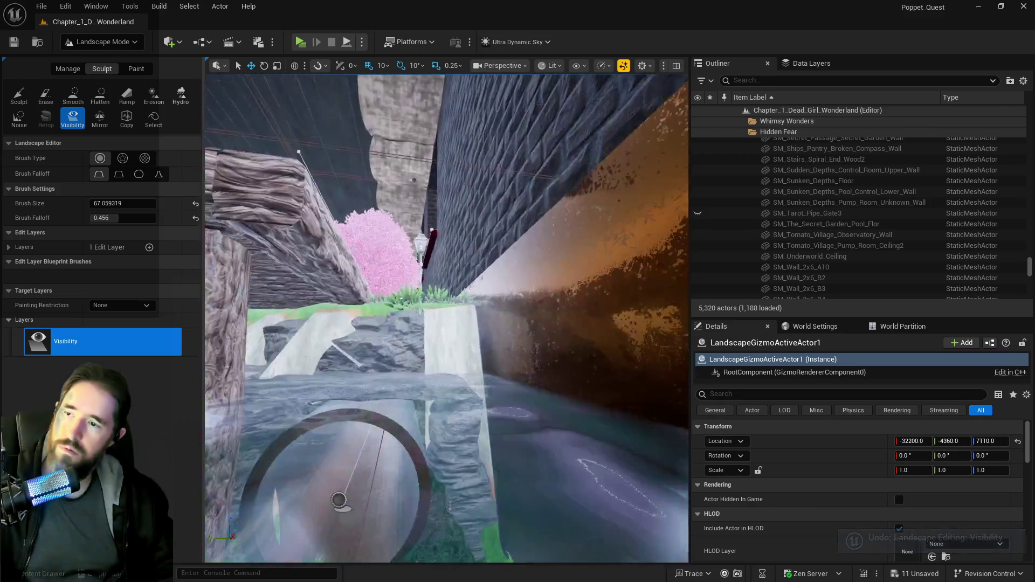
key("w")
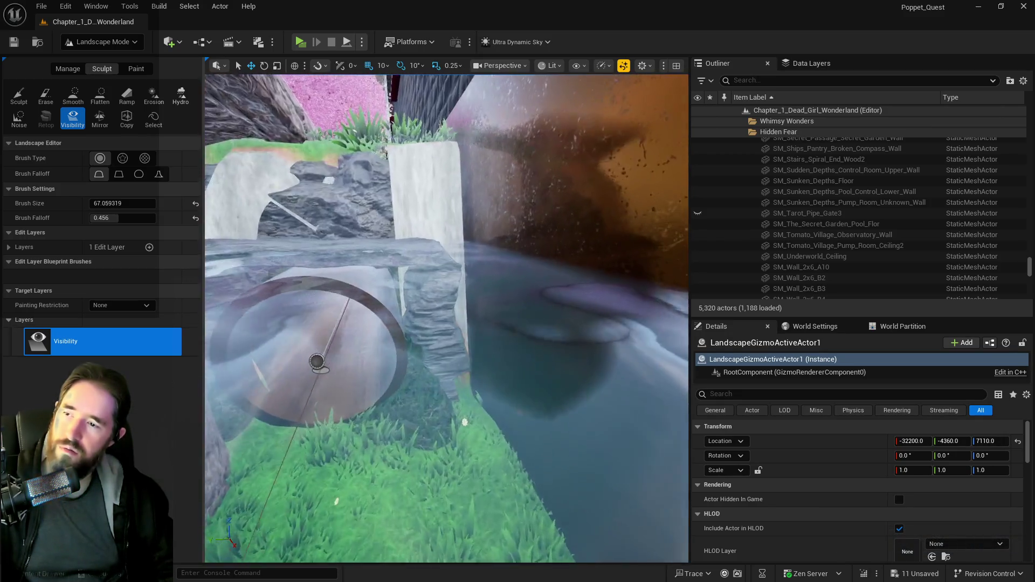
key("w")
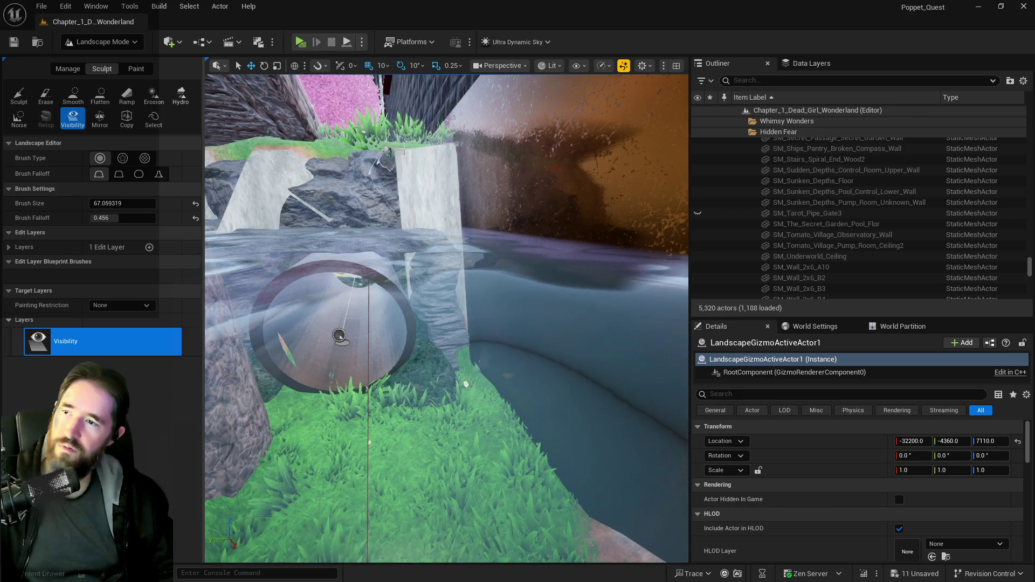
key("s")
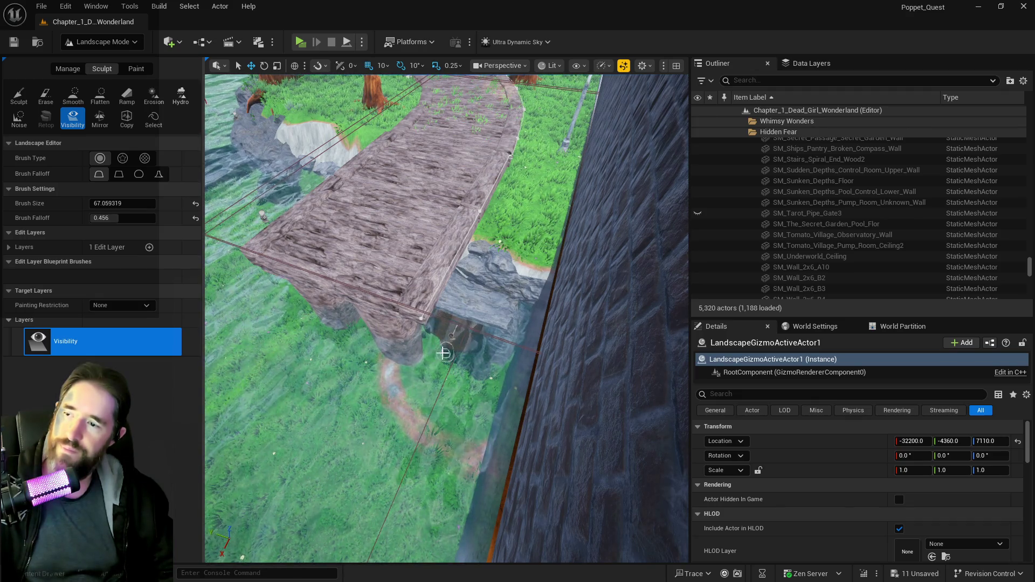
- Undo another stray visibility stroke and return to Selection Mode
scroll(422, 340, "up", 10)
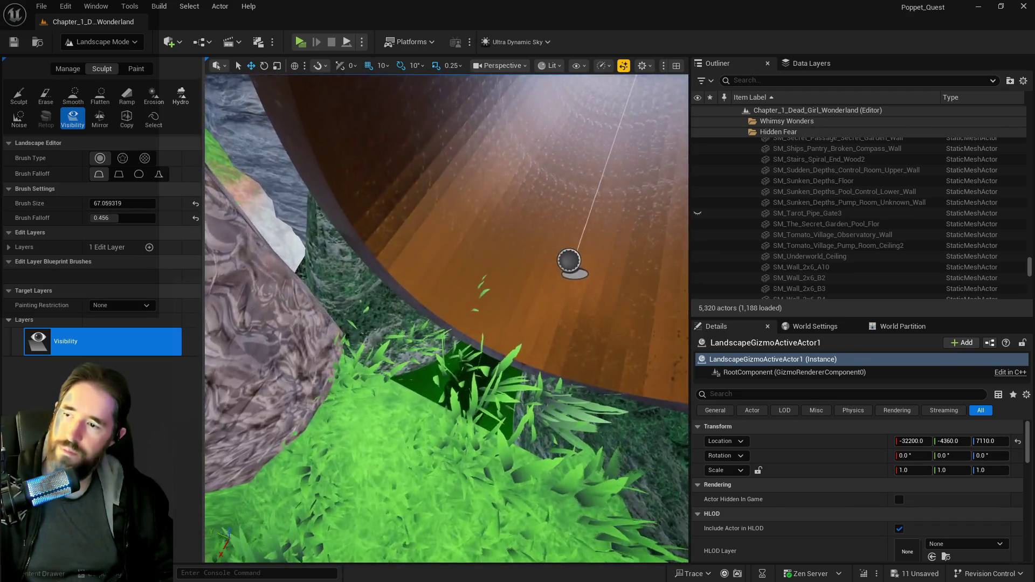
scroll(450, 347, "up", 2)
key("ctrl+z")
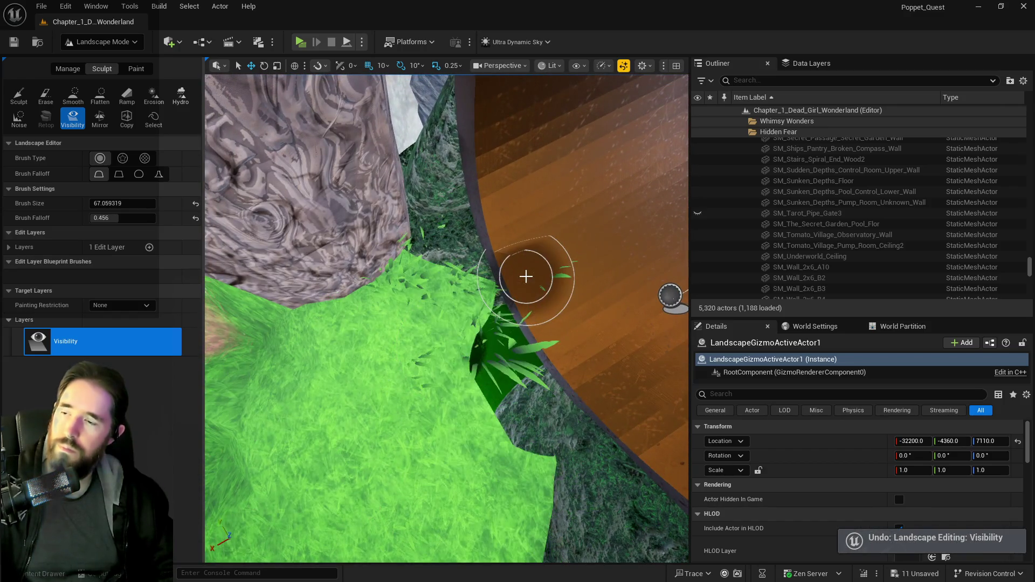
scroll(528, 269, "down", 5)
scroll(484, 303, "up", 8)
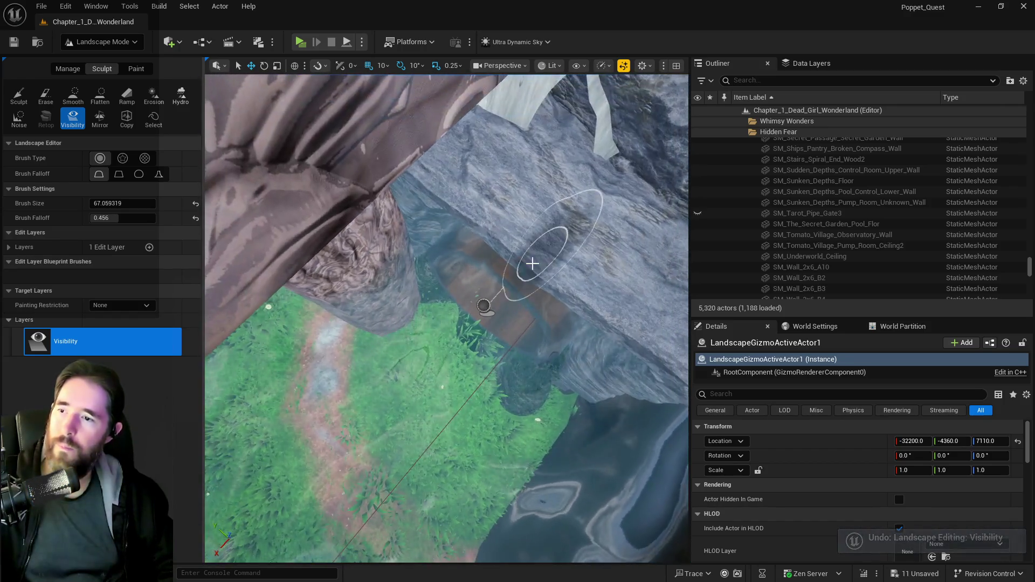
scroll(513, 340, "down", 8)
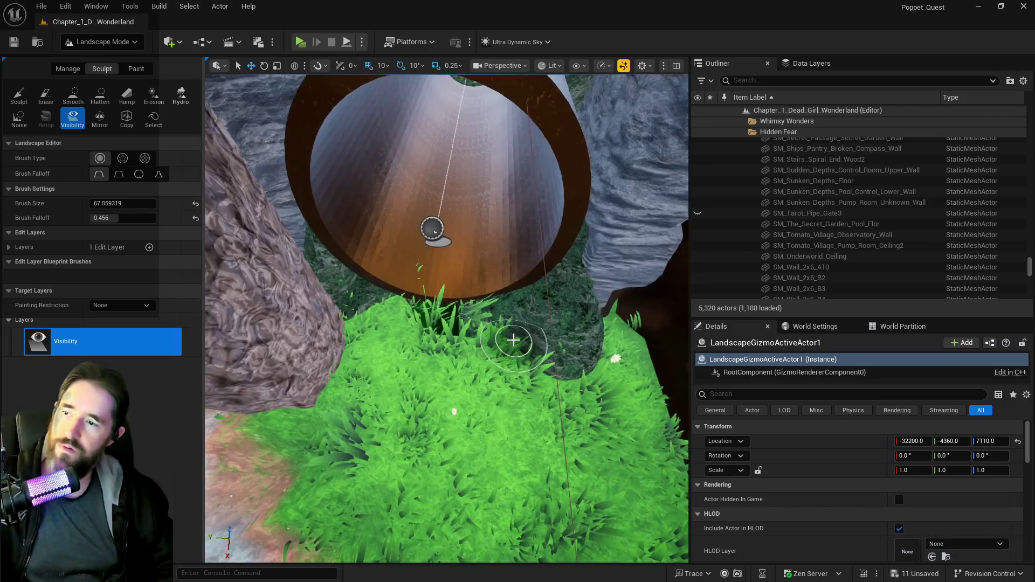
scroll(513, 340, "up", 5)
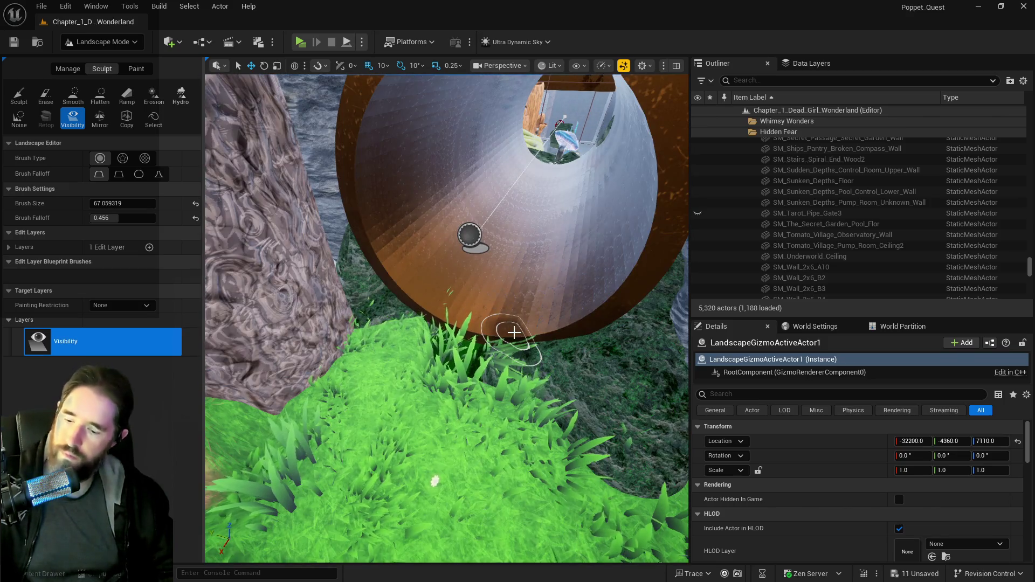
key("shift+1")
- Select the wooden pipe spline's point and move it to Location X -110
left_click(388, 203)
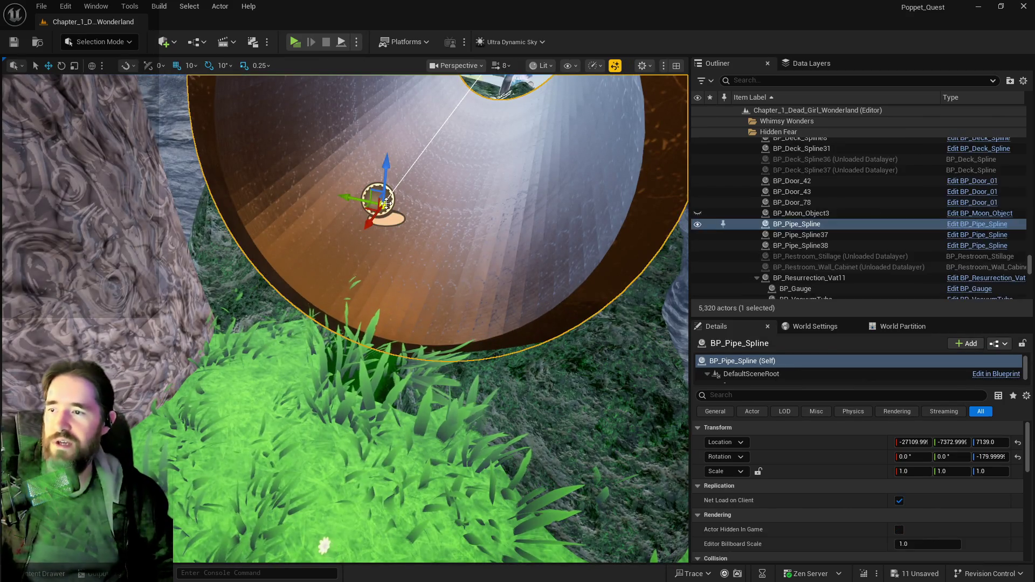
left_click(377, 204)
mouse_move(369, 222)
left_mouse_down()
mouse_move(342, 311)
mouse_move(377, 285)
mouse_move(372, 295)
left_mouse_up()
key("f")
- Switch the editor's selection mode back to Landscape
left_click_drag(69, 77, 68, 77)
left_click(93, 41)
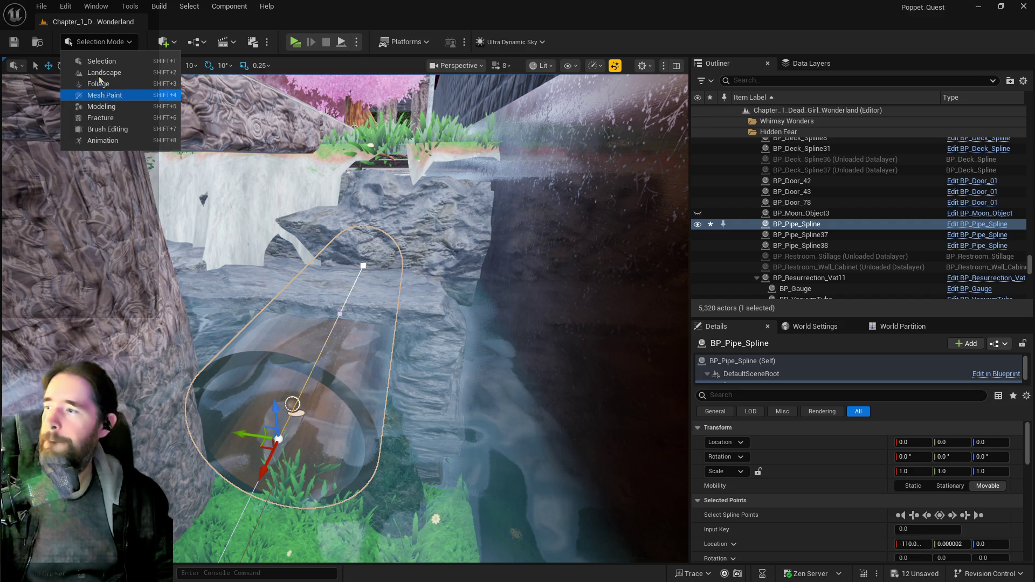
left_click(98, 72)
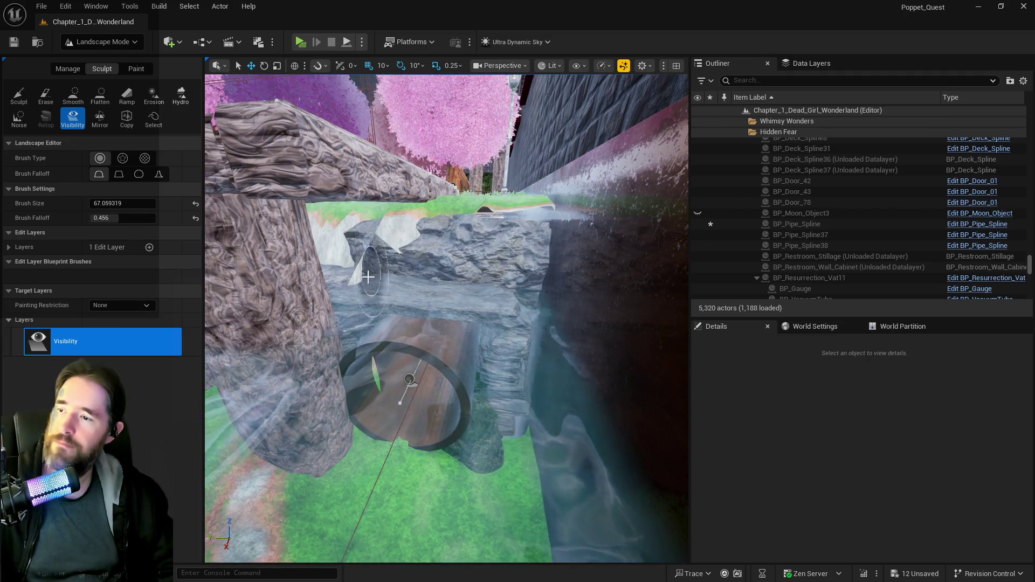
- Pull the view back to a wider shot and activate the landscape Sculpt tool
mouse_move(368, 276)
left_mouse_down()
mouse_move(441, 286)
mouse_move(312, 197)
mouse_move(266, 192)
mouse_move(289, 288)
mouse_move(512, 381)
mouse_move(526, 439)
mouse_move(353, 484)
mouse_move(470, 464)
mouse_move(512, 437)
left_mouse_up()
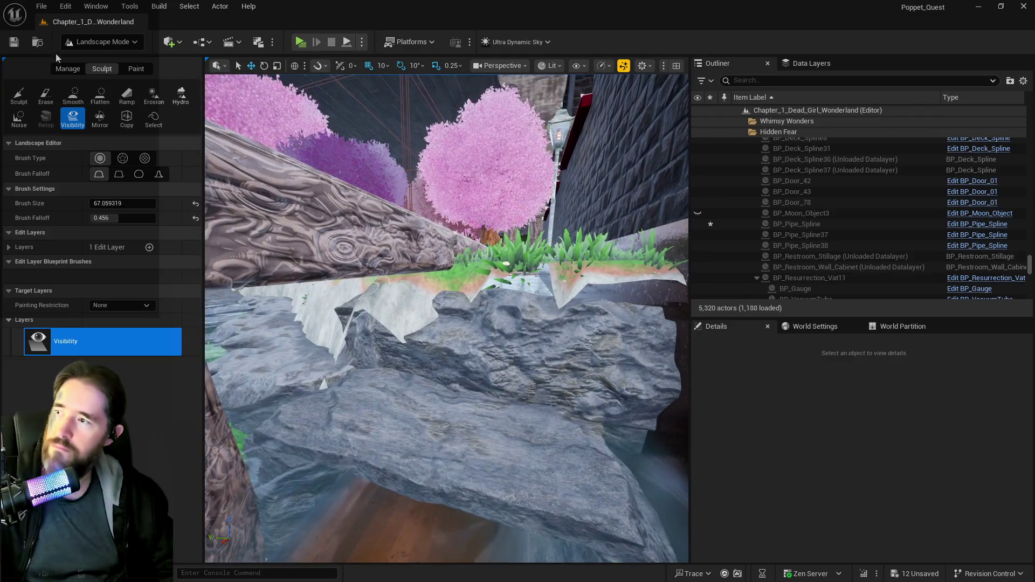
left_click(21, 102)
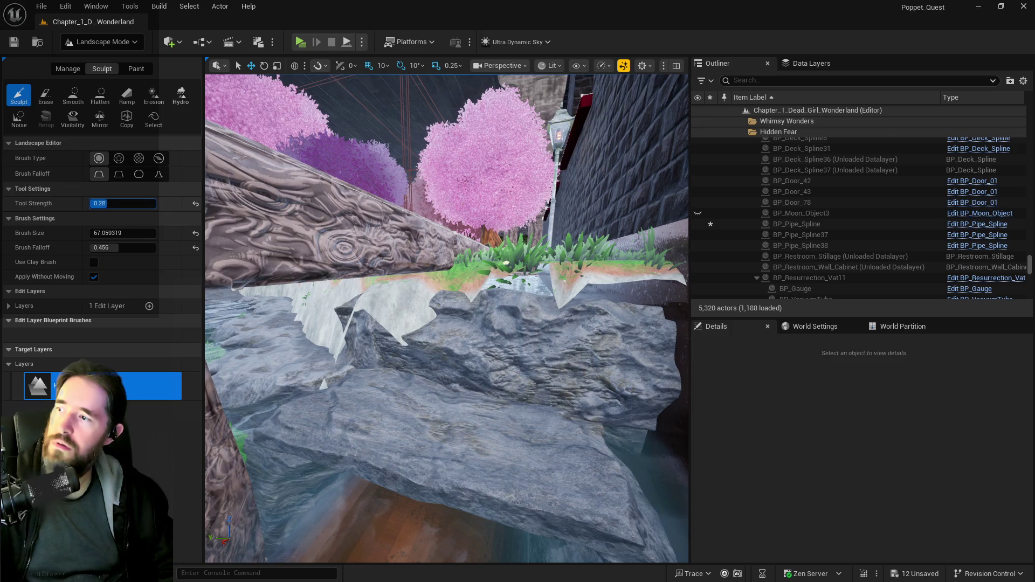
- Set sculpt strength to about 0.28 and brush size to 100, then raise a ridge beside the rocks
left_click_drag(100, 204, 103, 203)
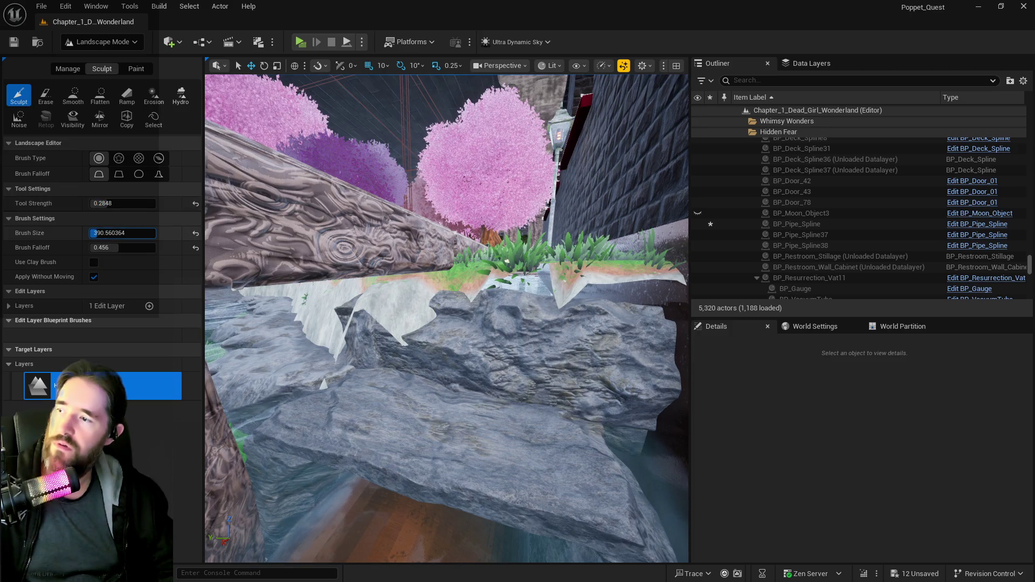
type("1")
key("Return")
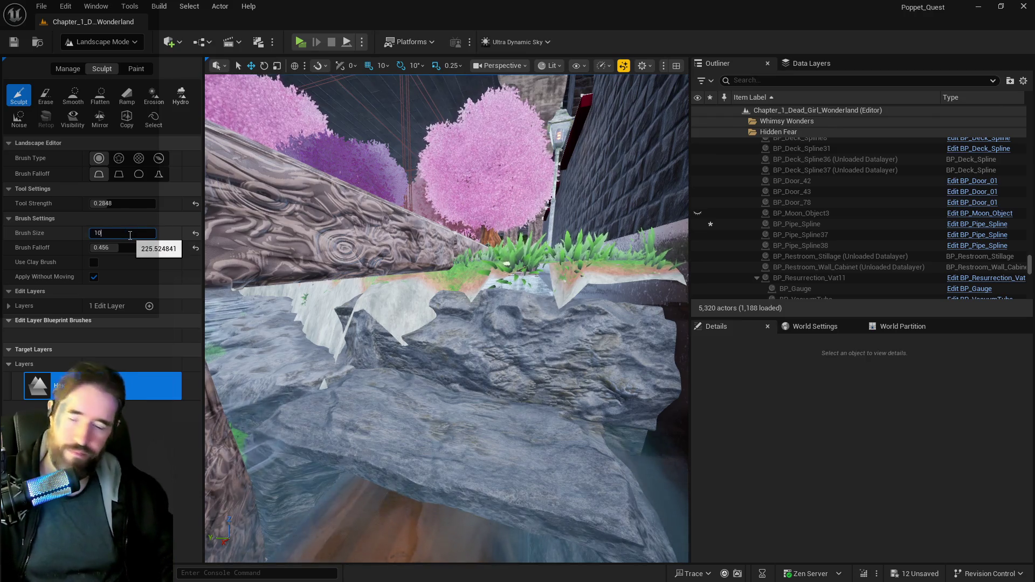
type("0.0")
key("Return")
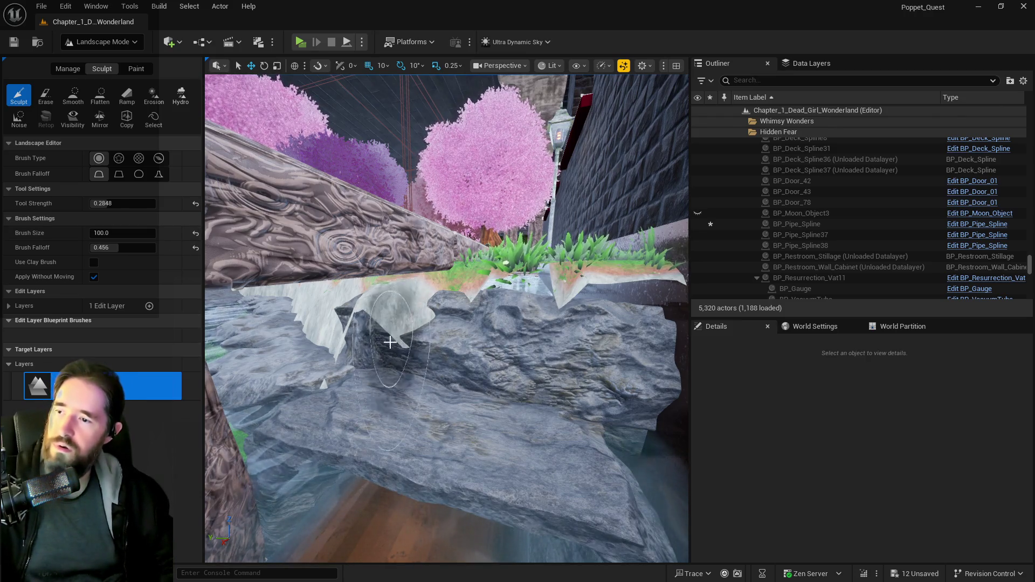
mouse_move(390, 342)
left_mouse_down()
mouse_move(362, 330)
mouse_move(346, 345)
mouse_move(357, 334)
mouse_move(350, 340)
mouse_move(405, 357)
mouse_move(394, 352)
mouse_move(376, 369)
mouse_move(392, 349)
mouse_move(404, 368)
mouse_move(382, 348)
mouse_move(411, 393)
mouse_move(356, 397)
mouse_move(368, 404)
left_mouse_up()
- Reshape the grass edge and grassy slope beside the grey rock near the water
key("w")
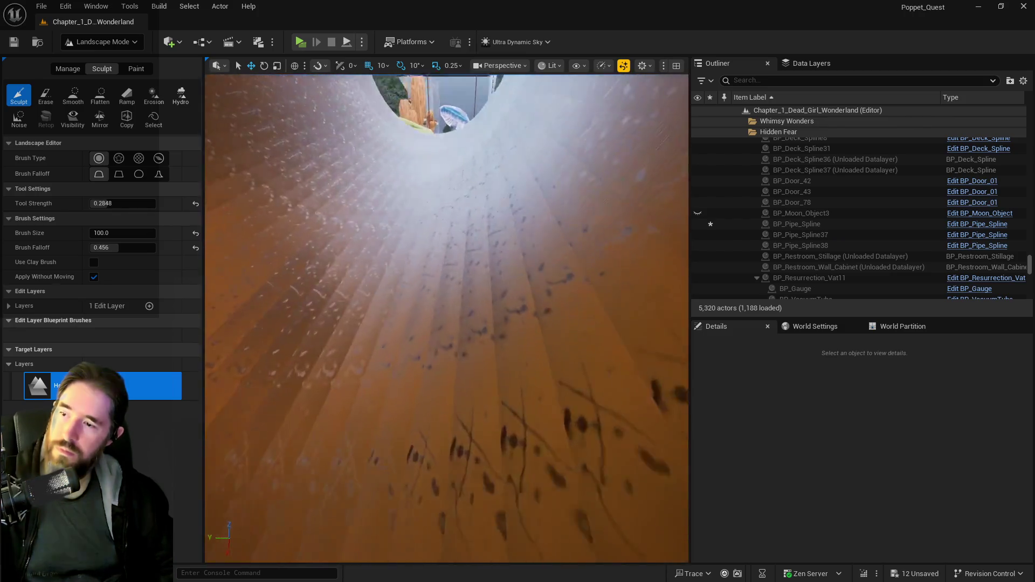
key("w")
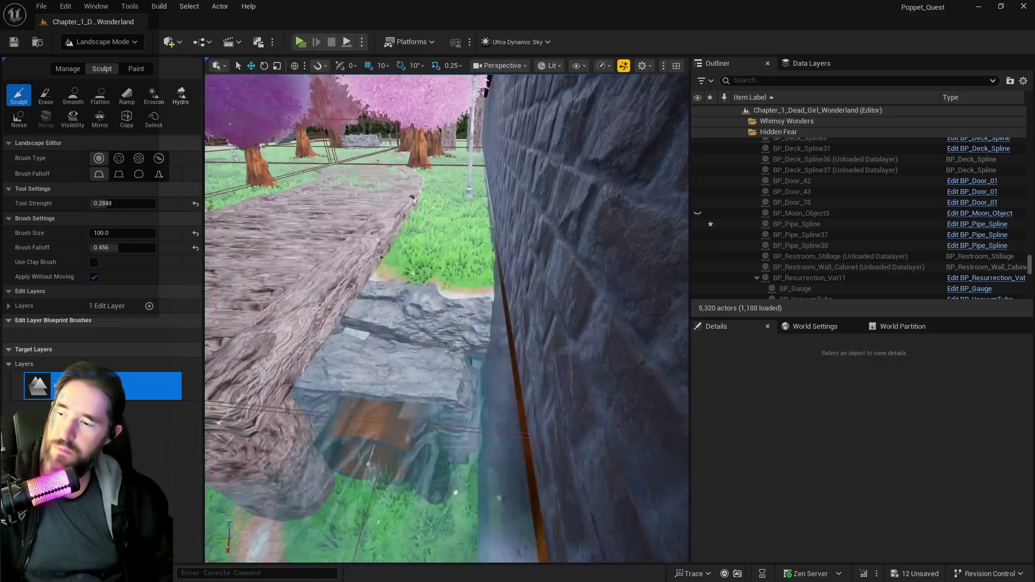
key("w")
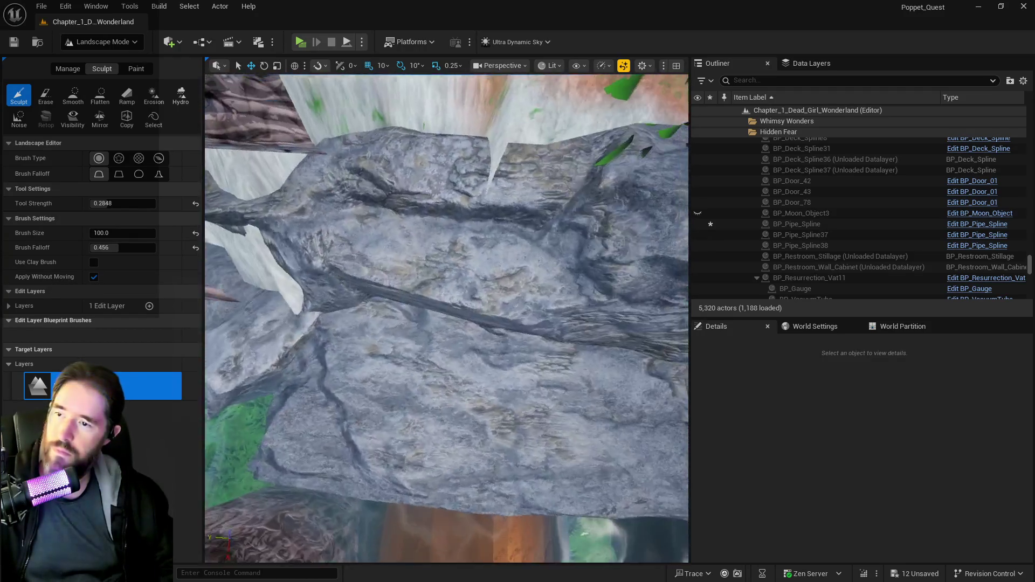
key("w")
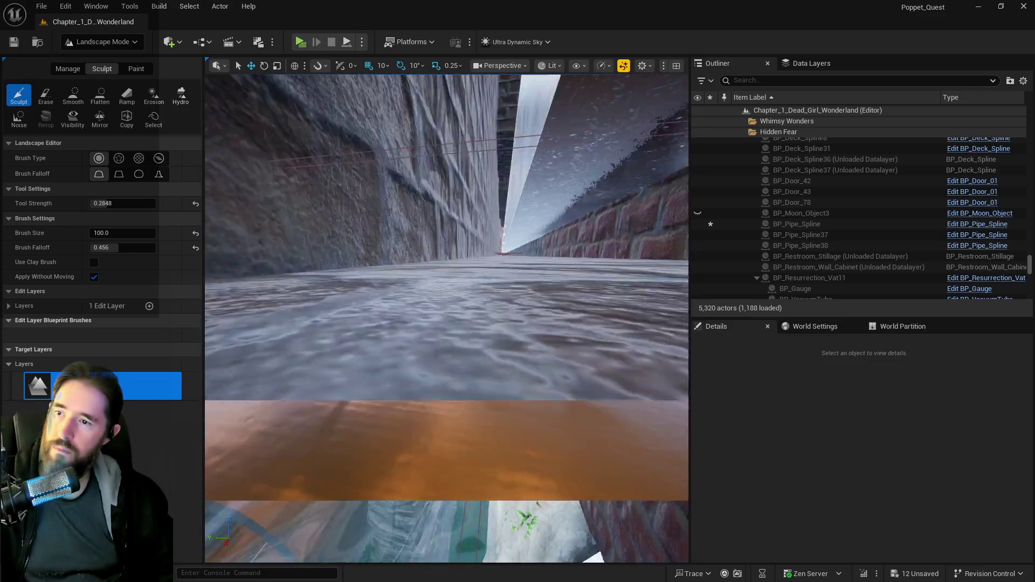
key("s")
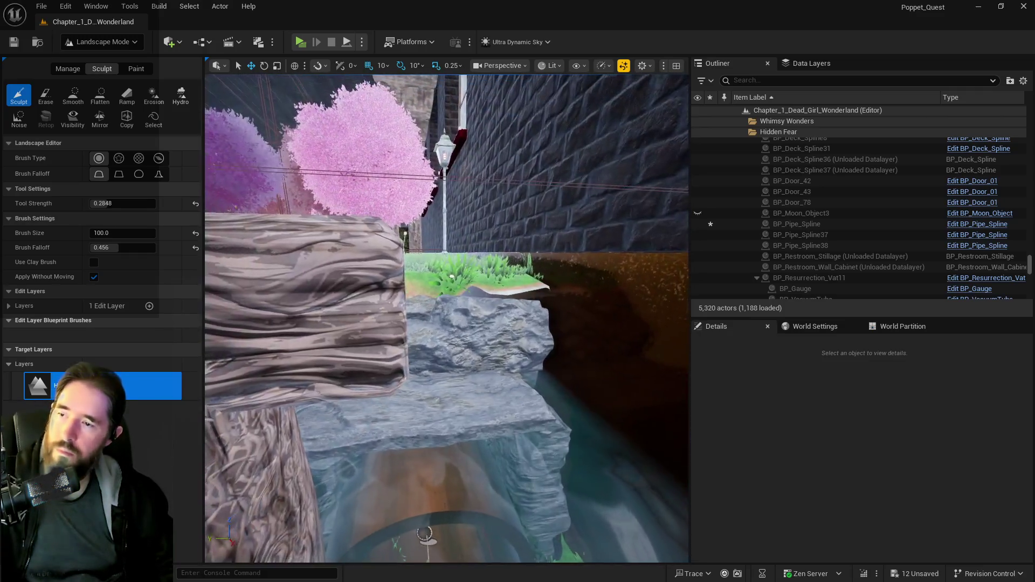
key("s")
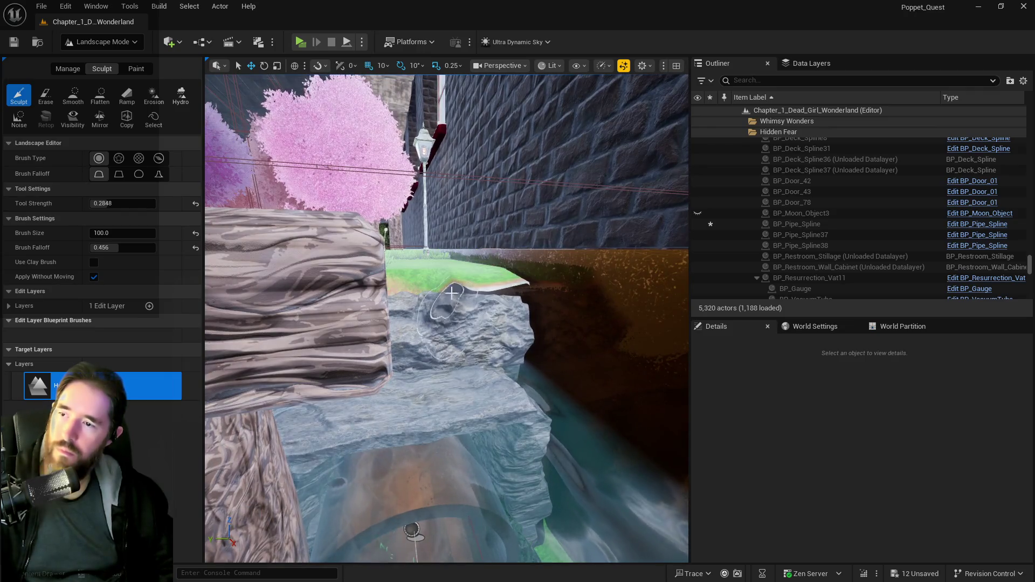
left_click(458, 298)
left_click_drag(454, 292, 448, 303)
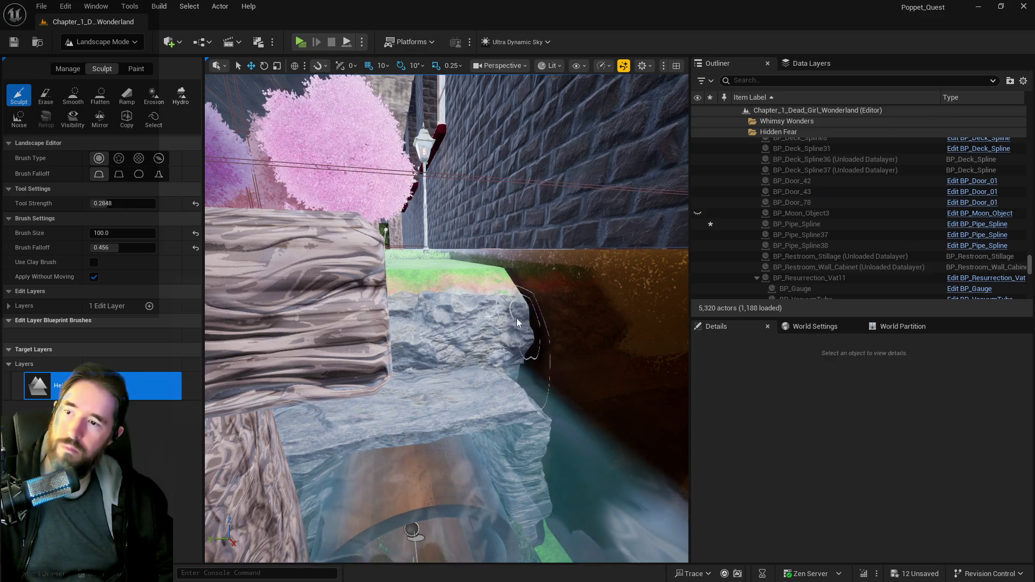
left_click_drag(516, 322, 414, 294)
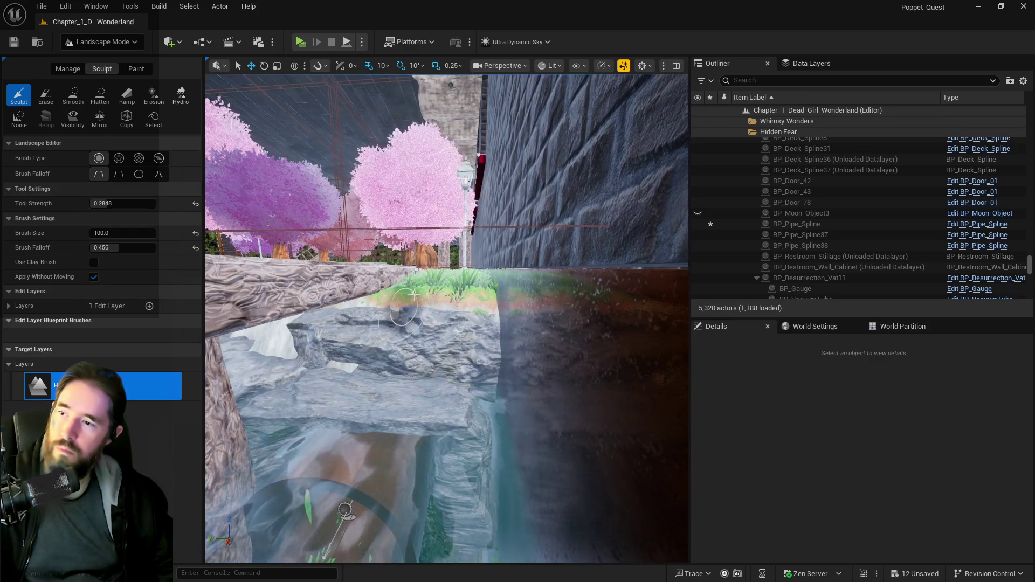
scroll(414, 295, "up", 10)
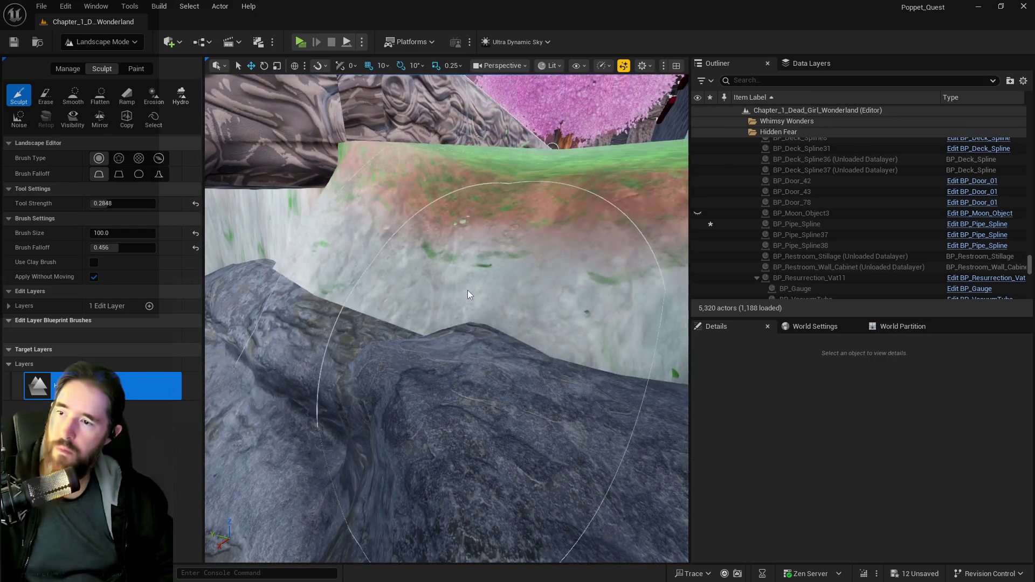
mouse_move(468, 291)
left_mouse_down()
mouse_move(296, 289)
mouse_move(323, 332)
mouse_move(577, 491)
mouse_move(354, 307)
mouse_move(224, 226)
mouse_move(300, 296)
mouse_move(300, 418)
mouse_move(268, 438)
mouse_move(305, 330)
mouse_move(362, 454)
mouse_move(370, 428)
mouse_move(335, 381)
mouse_move(248, 432)
mouse_move(538, 461)
mouse_move(504, 511)
mouse_move(408, 277)
mouse_move(377, 435)
left_mouse_up()
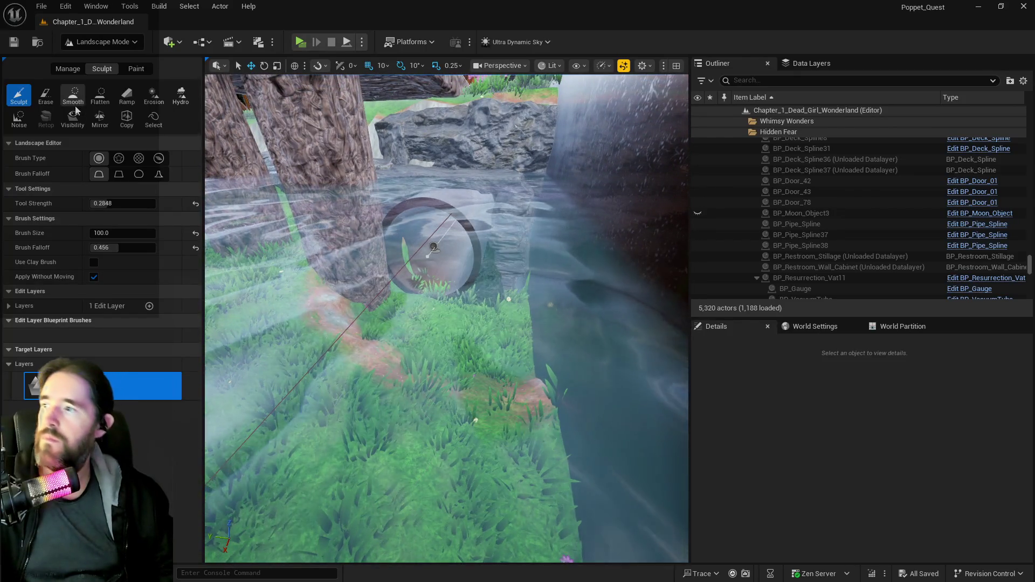
- Flatten the ground around the grassy bank and along the water with an enlarged brush
left_click(100, 96)
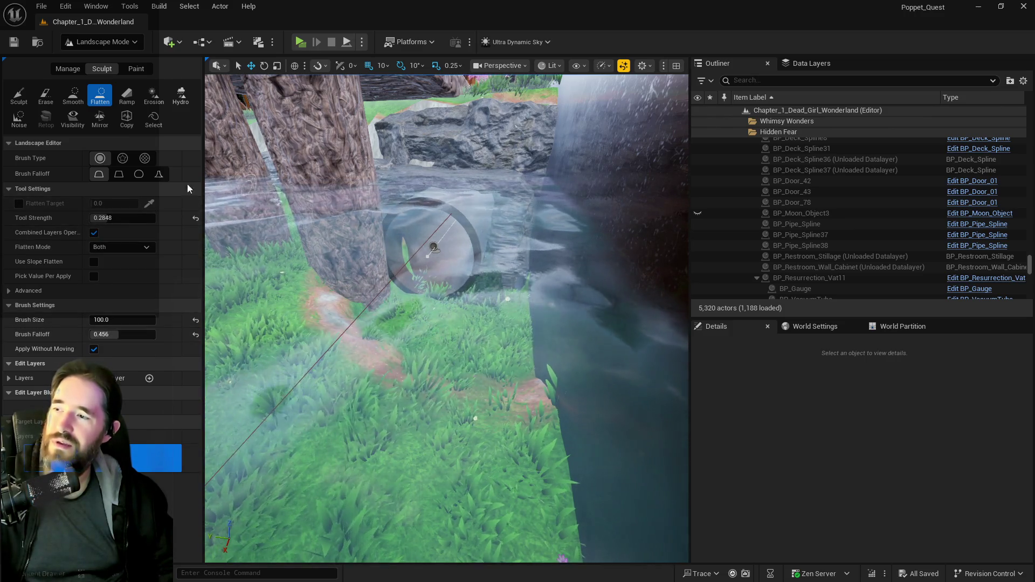
mouse_move(122, 319)
left_mouse_down()
mouse_move(162, 320)
mouse_move(129, 319)
left_mouse_up()
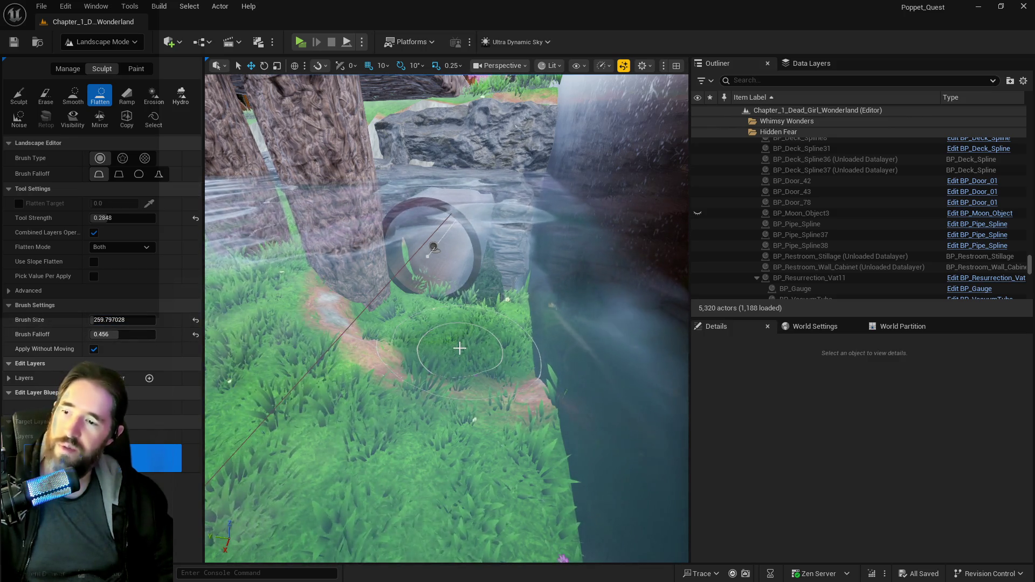
left_click_drag(460, 348, 455, 360)
mouse_move(422, 471)
left_mouse_down()
mouse_move(480, 432)
mouse_move(480, 508)
mouse_move(392, 438)
mouse_move(296, 406)
mouse_move(356, 452)
mouse_move(323, 409)
left_mouse_up()
mouse_move(351, 340)
left_mouse_down()
mouse_move(372, 350)
mouse_move(434, 245)
mouse_move(421, 231)
mouse_move(434, 271)
left_mouse_up()
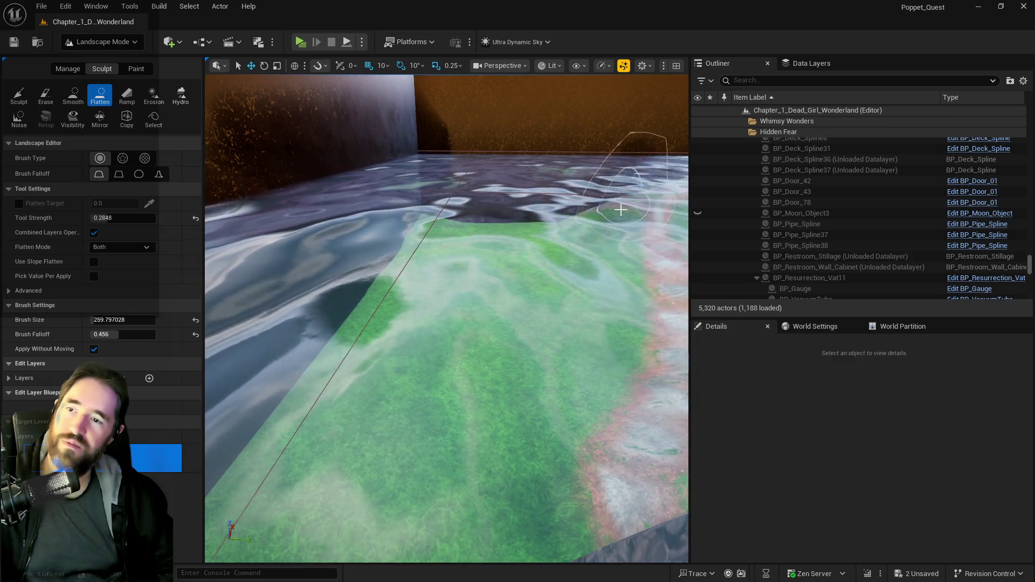
- Raise the ground along the path near the tree with the Sculpt tool
key("w")
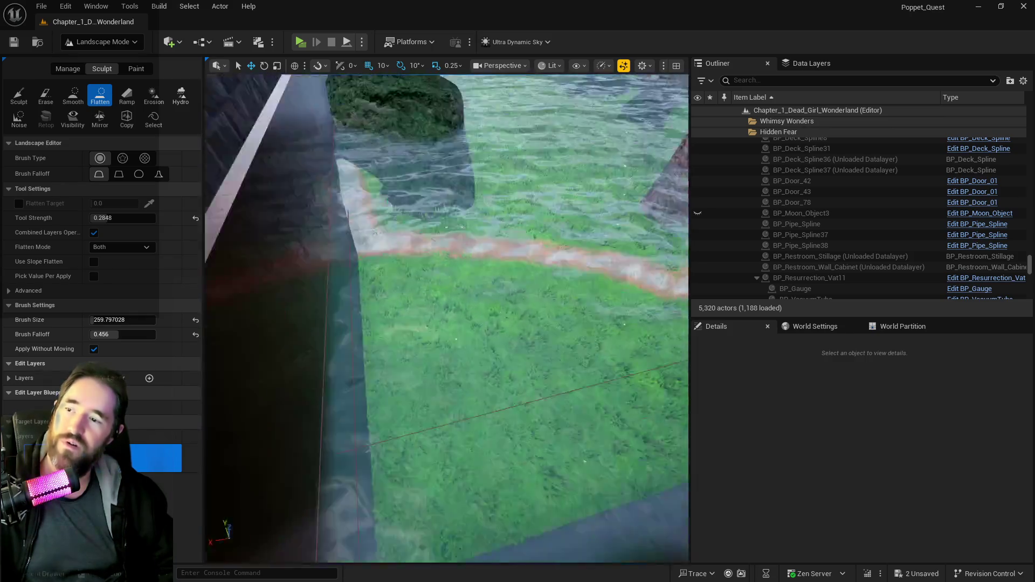
key("s")
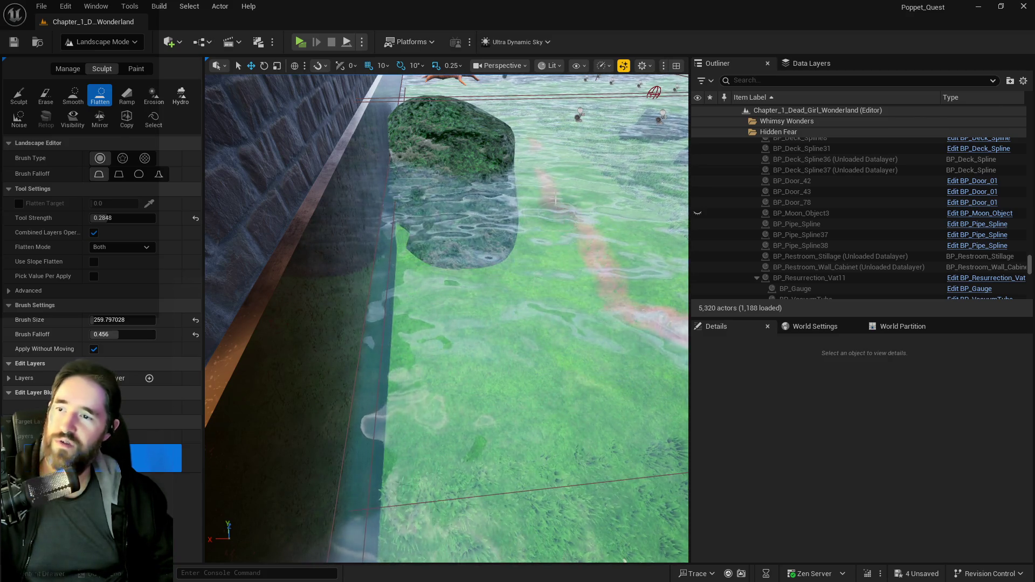
key("s")
key("w")
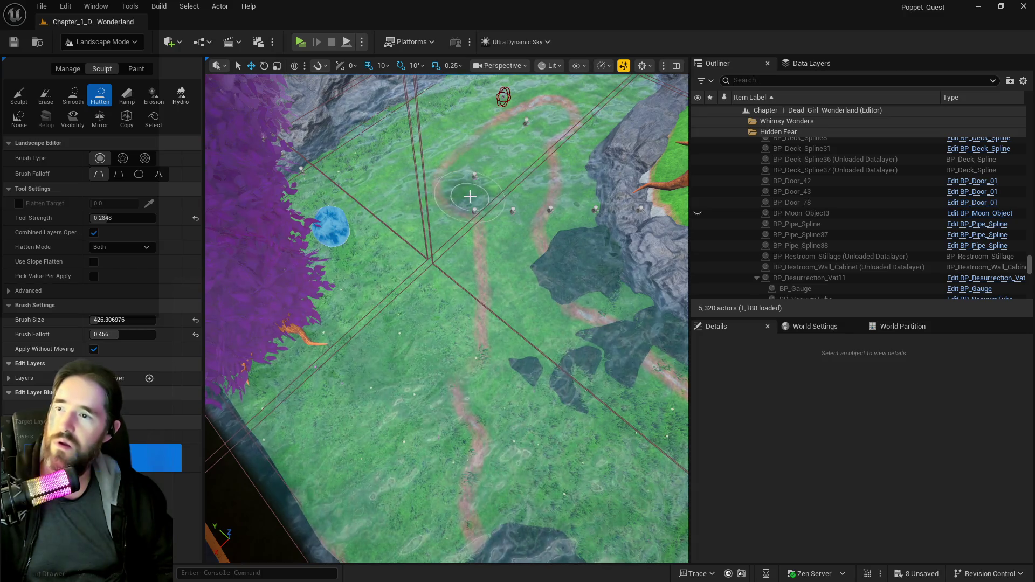
scroll(477, 234, "down", 3)
scroll(463, 255, "up", 5)
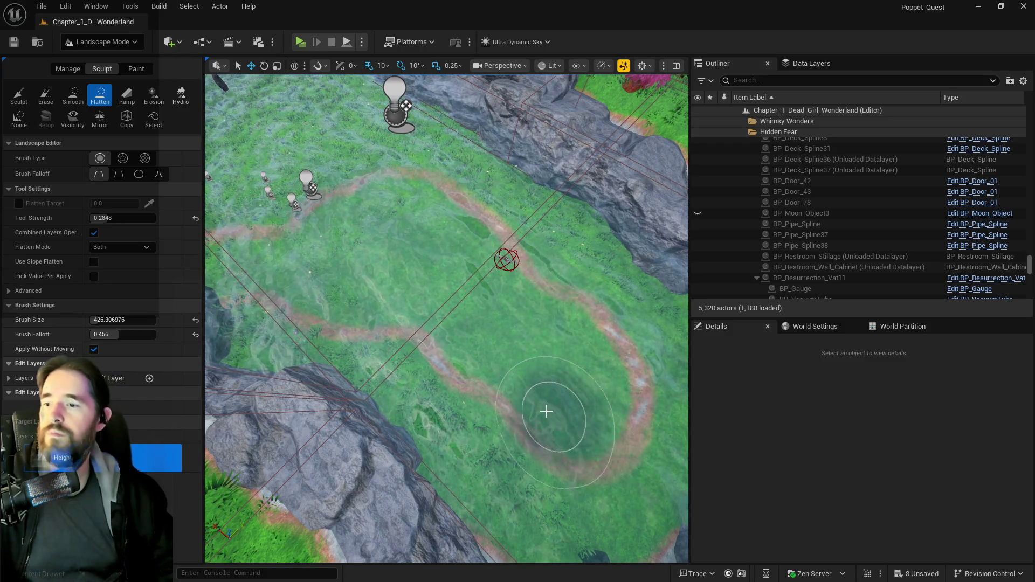
left_click_drag(433, 264, 411, 238)
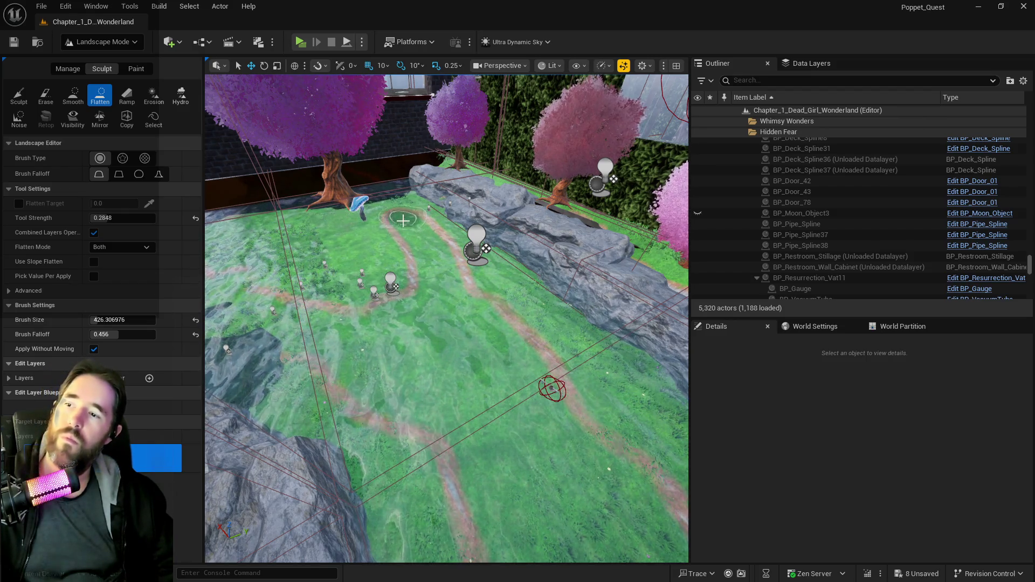
left_click_drag(446, 318, 378, 313)
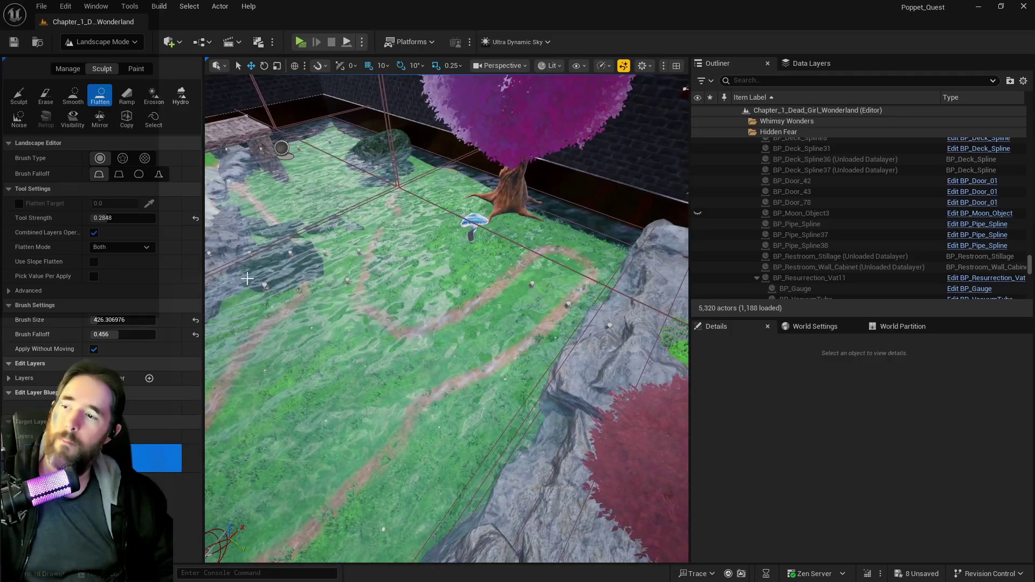
left_click(19, 95)
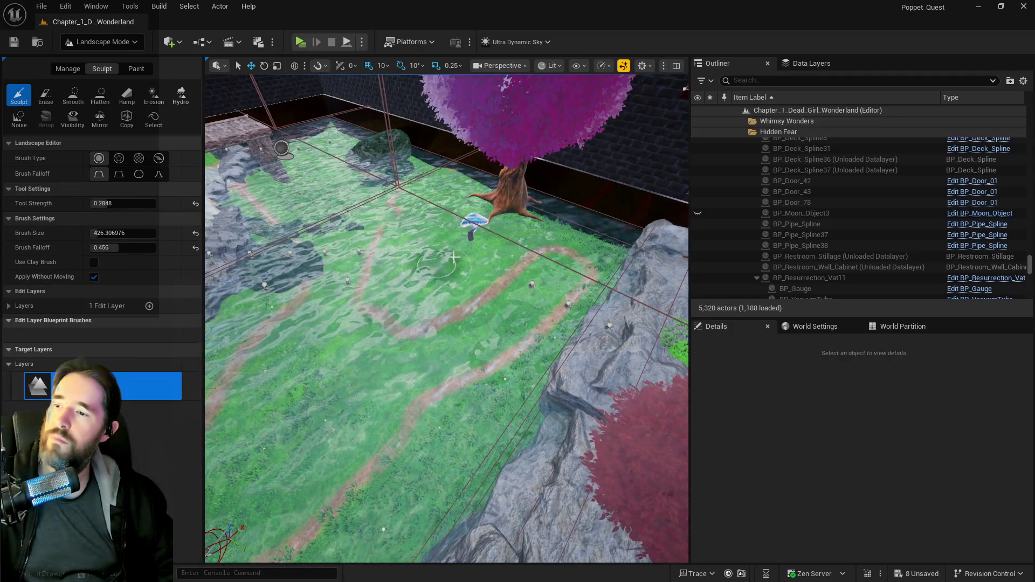
mouse_move(518, 252)
left_mouse_down()
mouse_move(531, 232)
mouse_move(397, 267)
mouse_move(431, 273)
mouse_move(479, 237)
left_mouse_up()
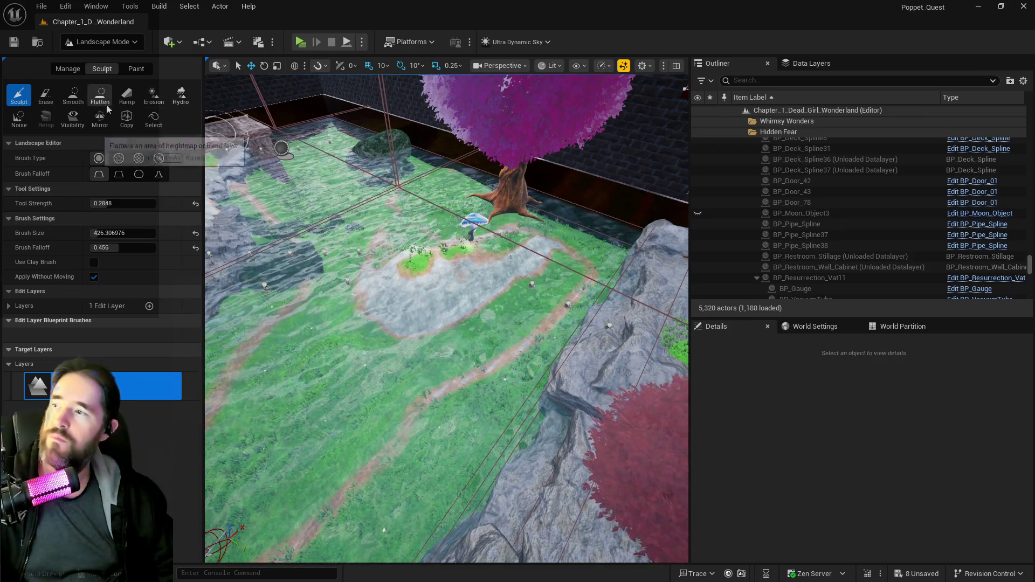
scroll(320, 315, "down", 5)
scroll(320, 315, "up", 5)
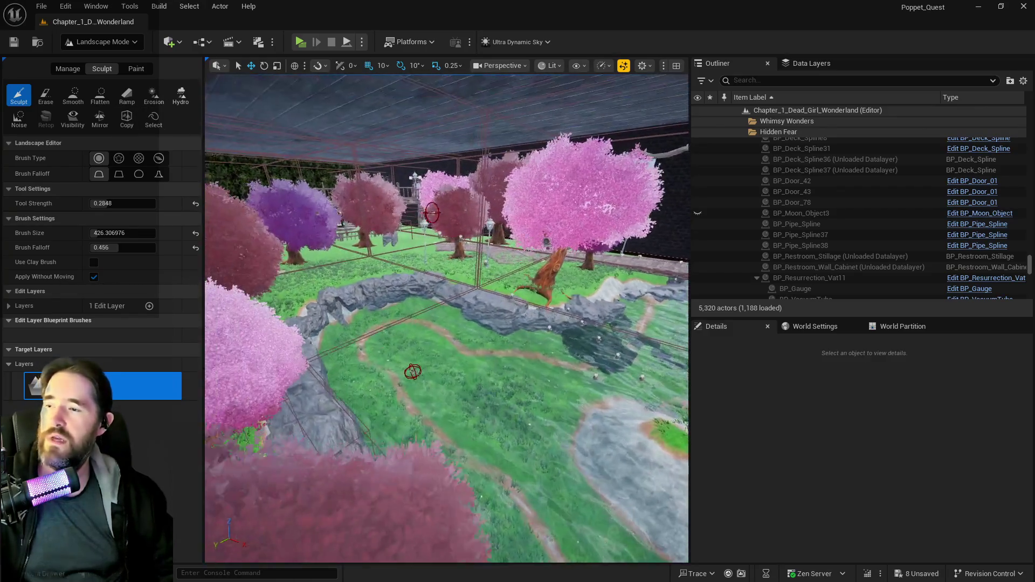
scroll(446, 318, "down", 5)
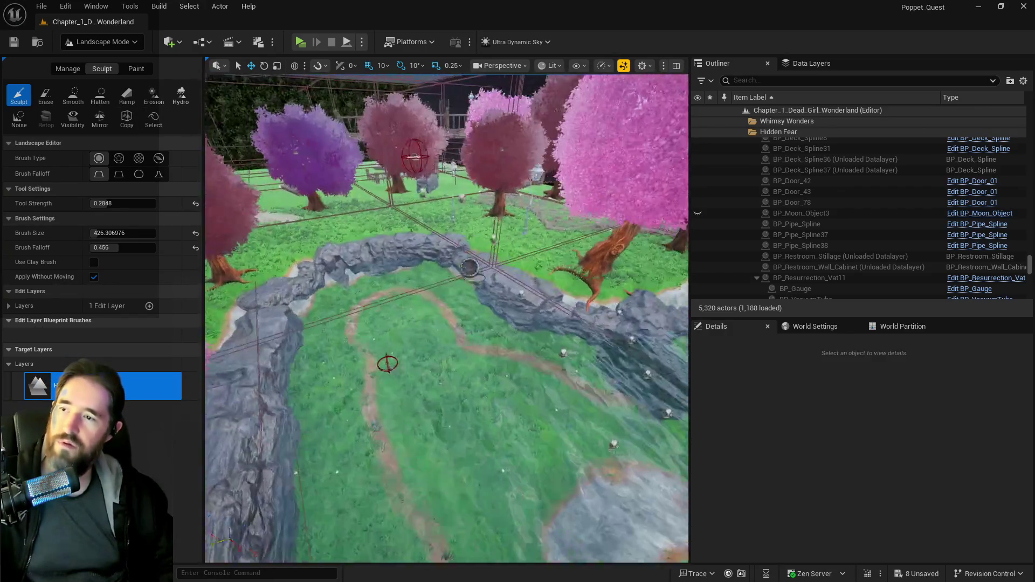
scroll(443, 277, "up", 5)
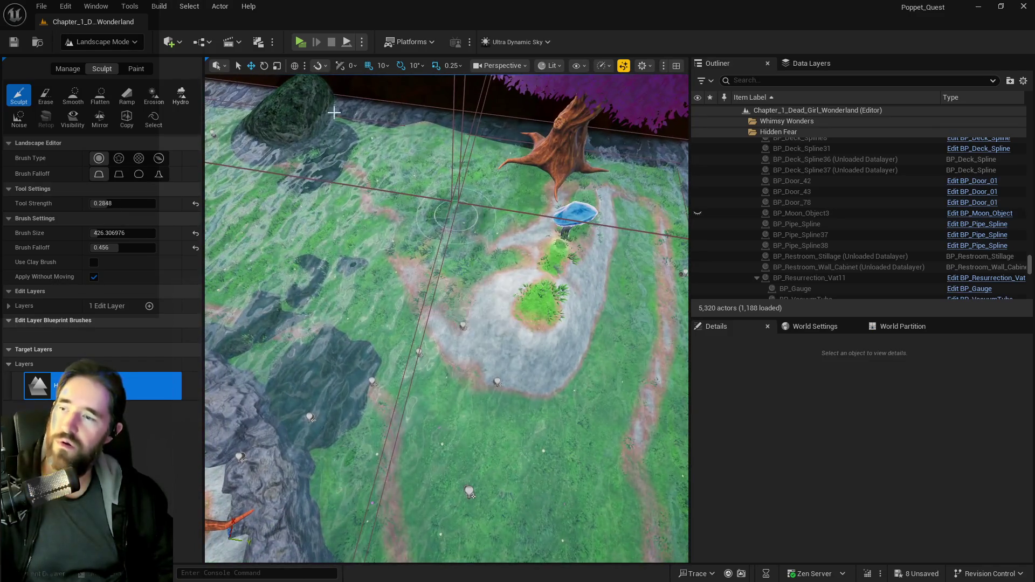
- Flatten the grey patch around the blue mushroom into a smooth mound
left_click(100, 96)
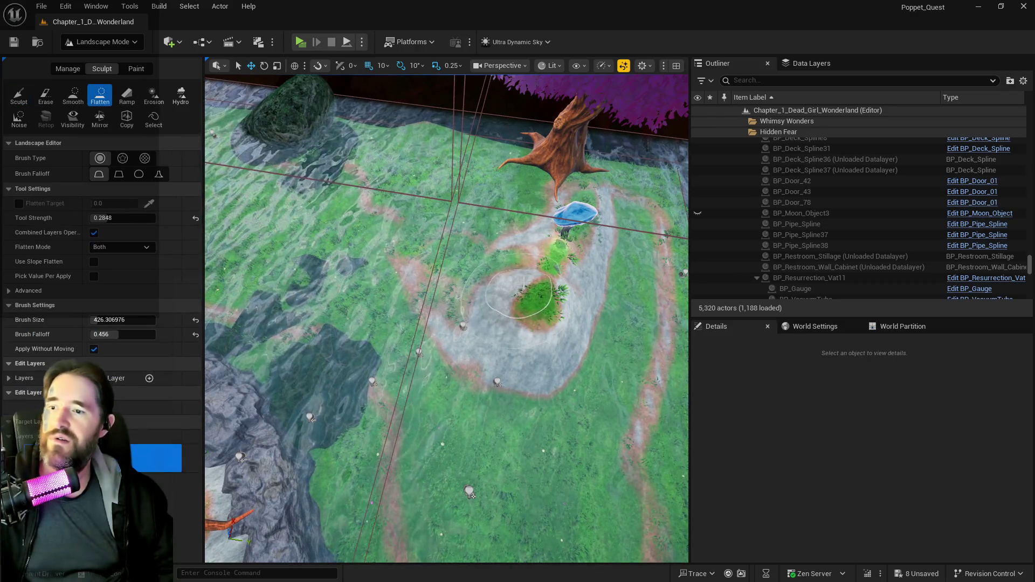
mouse_move(539, 302)
left_mouse_down()
mouse_move(557, 280)
mouse_move(542, 296)
mouse_move(462, 232)
mouse_move(473, 248)
mouse_move(528, 251)
mouse_move(545, 216)
mouse_move(566, 230)
mouse_move(568, 258)
left_mouse_up()
scroll(568, 258, "down", 5)
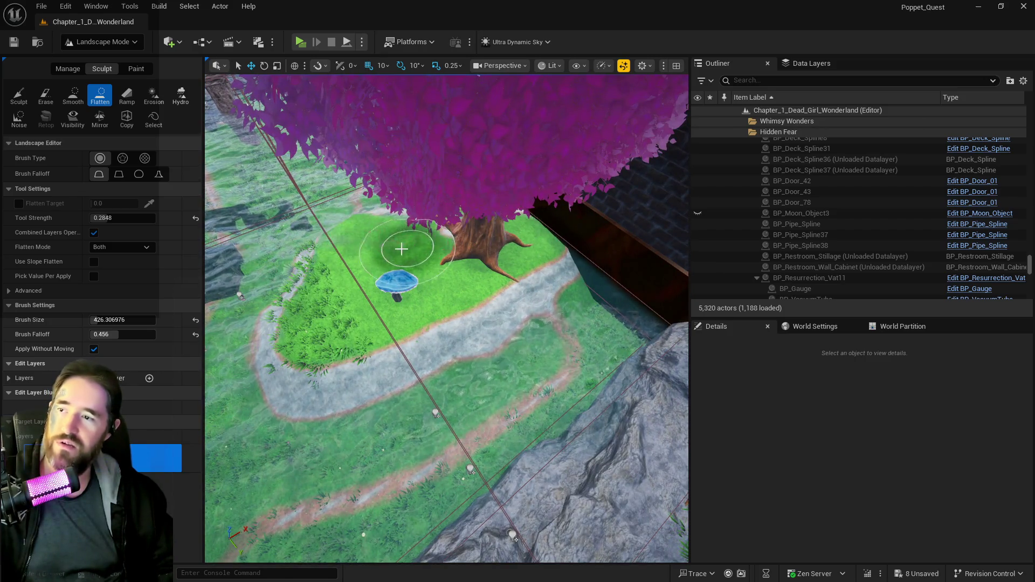
left_click_drag(474, 296, 474, 296)
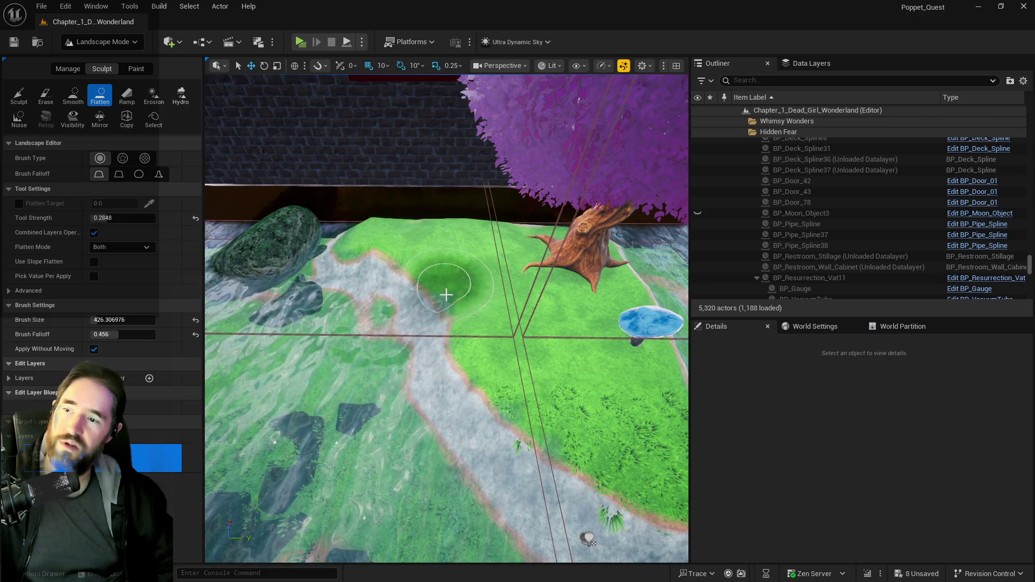
mouse_move(369, 266)
left_mouse_down()
mouse_move(377, 261)
mouse_move(368, 266)
left_mouse_up()
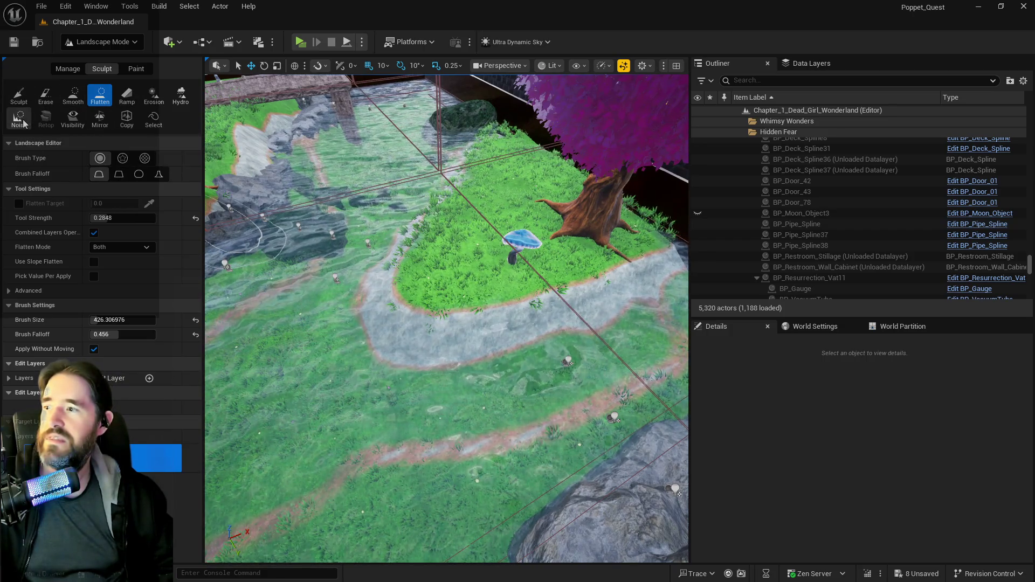
- Use the Erosion tool at brush size about 191 on the rock-lined stream bank
left_click(153, 96)
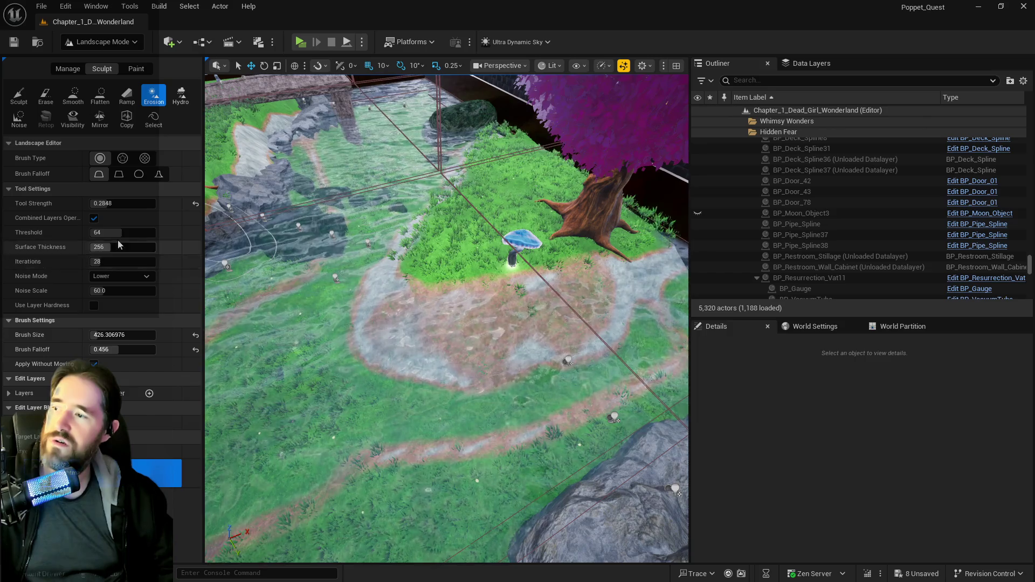
left_click_drag(108, 336, 70, 336)
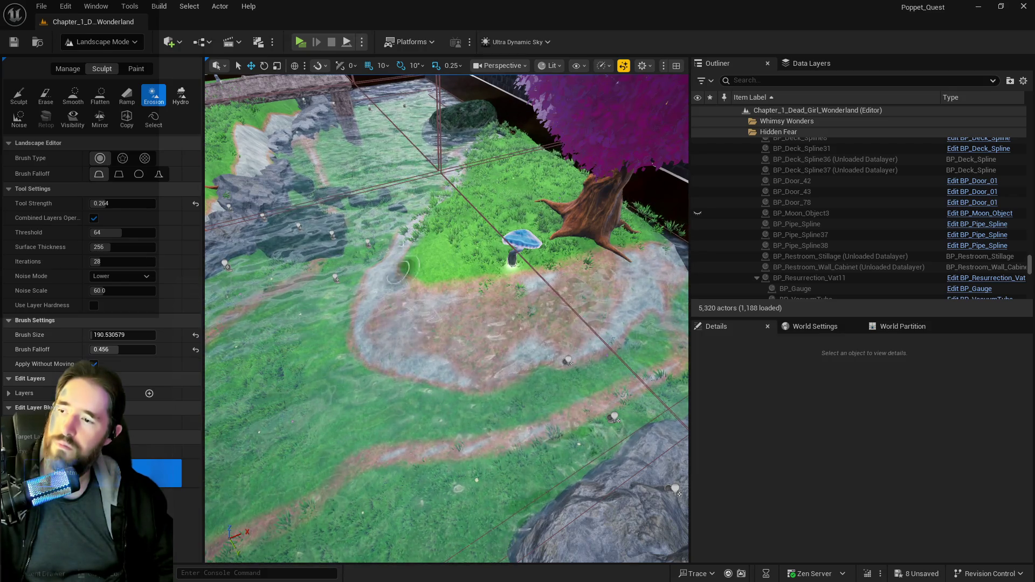
mouse_move(384, 254)
left_mouse_down()
mouse_move(300, 362)
mouse_move(472, 232)
left_mouse_up()
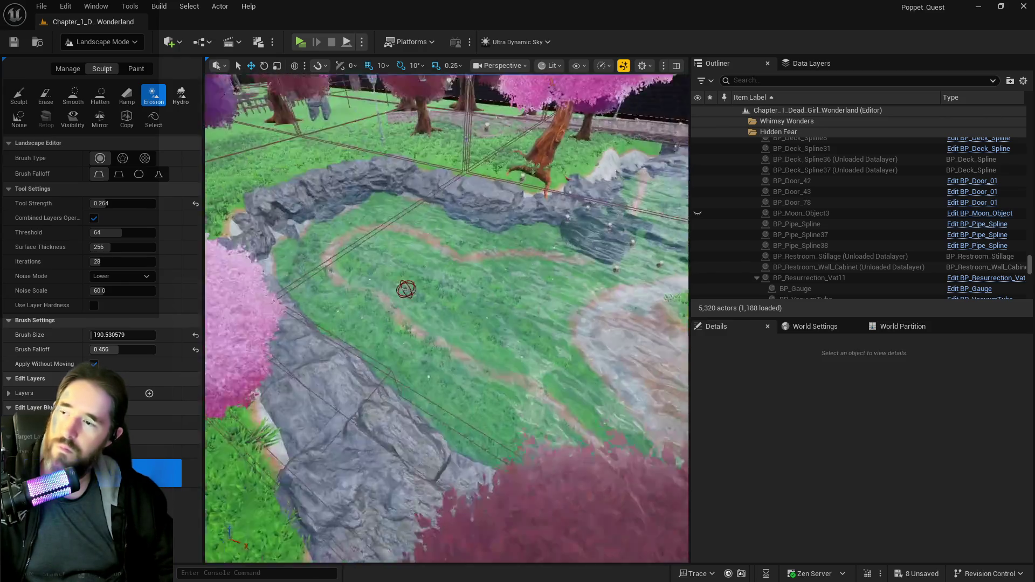
mouse_move(406, 289)
left_mouse_down()
mouse_move(422, 260)
mouse_move(374, 277)
left_mouse_up()
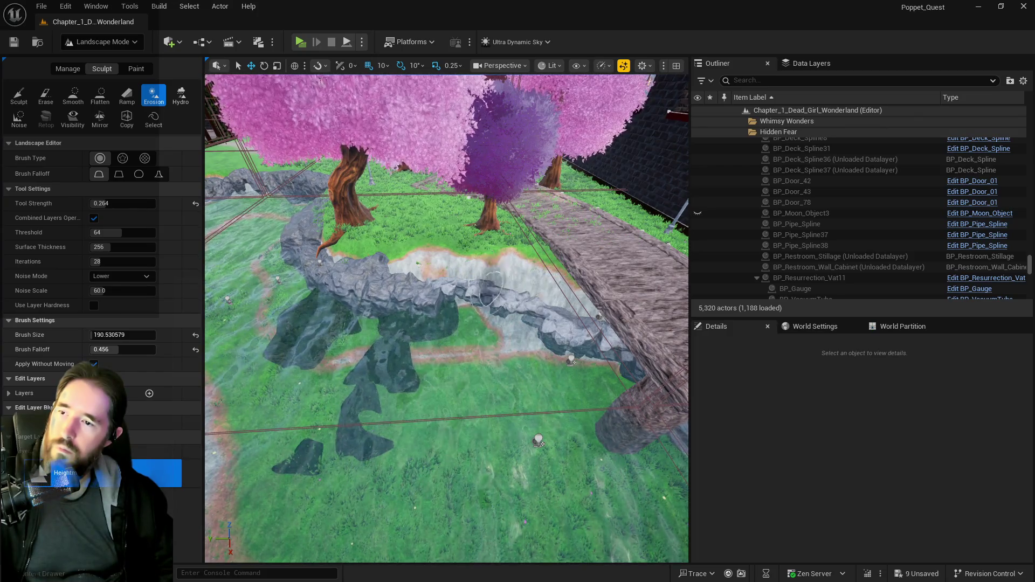
mouse_move(415, 286)
left_mouse_down()
mouse_move(458, 302)
mouse_move(420, 296)
mouse_move(452, 316)
mouse_move(463, 307)
mouse_move(442, 291)
mouse_move(415, 291)
mouse_move(420, 299)
mouse_move(573, 222)
left_mouse_up()
scroll(572, 221, "down", 6)
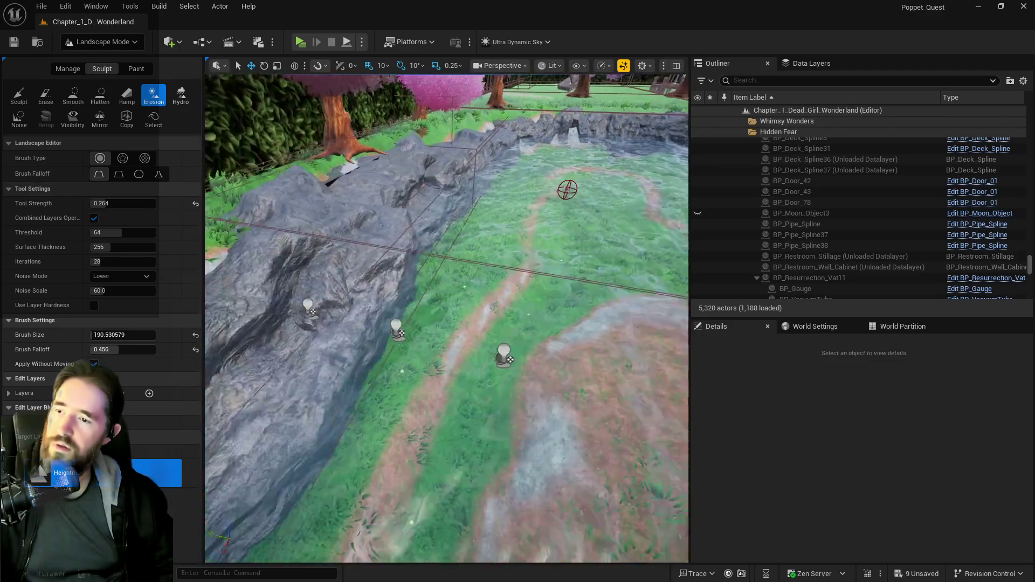
left_click_drag(663, 356, 699, 354)
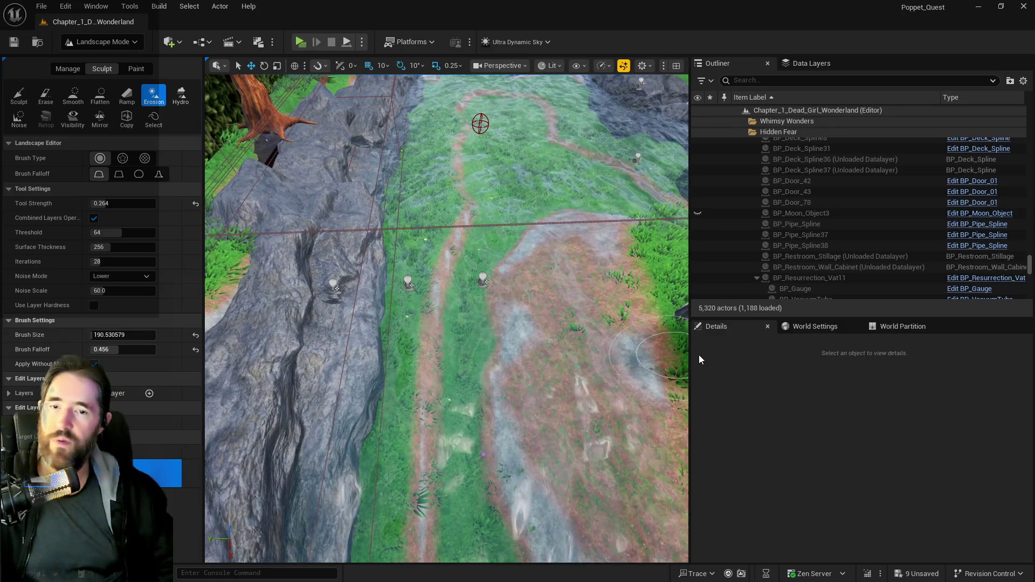
- Switch to landscape painting and save the level's unsaved changes
left_click(136, 69)
key("ctrl+s")
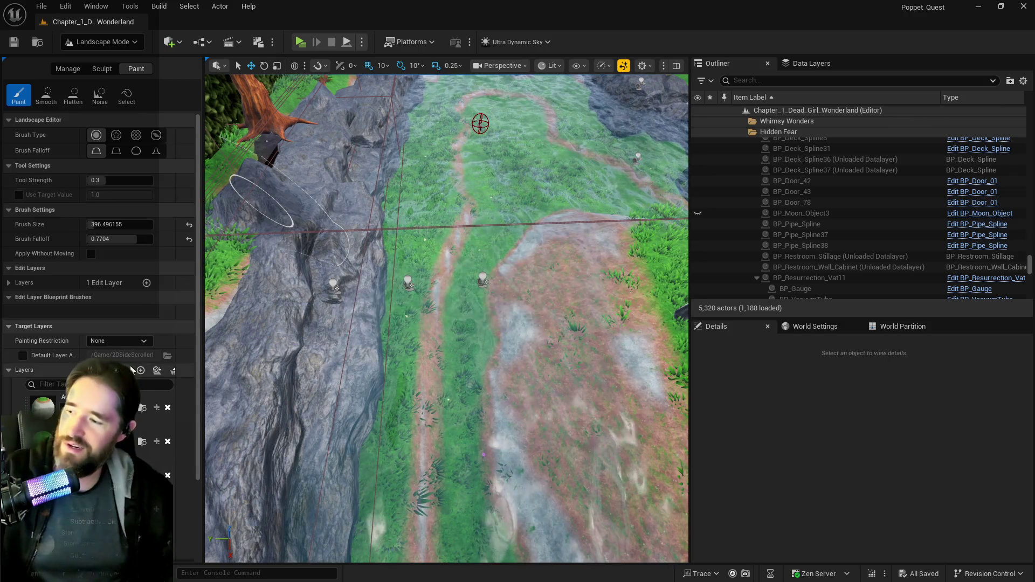
scroll(131, 366, "down", 2)
scroll(131, 367, "down", 3)
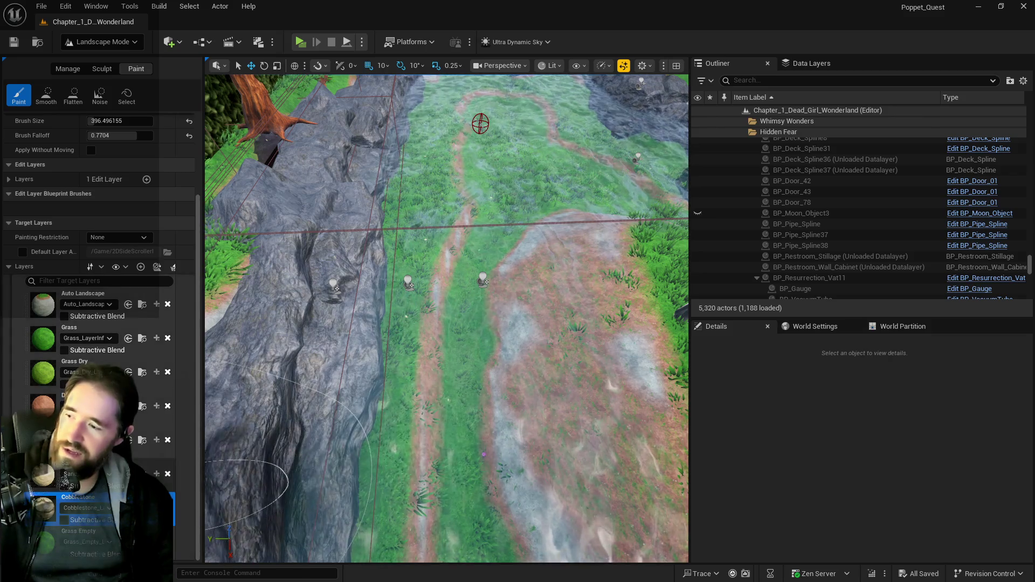
- With a smaller brush, paint water over the mushroom clearing and sand over the grass patch
mouse_move(370, 428)
left_mouse_down()
mouse_move(659, 208)
mouse_move(593, 323)
mouse_move(595, 414)
left_mouse_up()
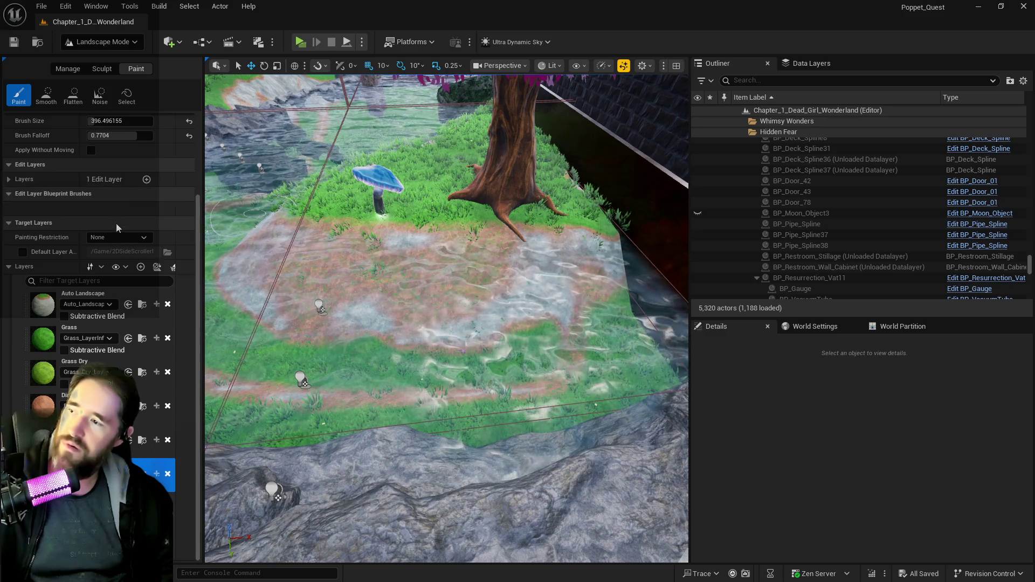
left_click_drag(112, 124, 97, 124)
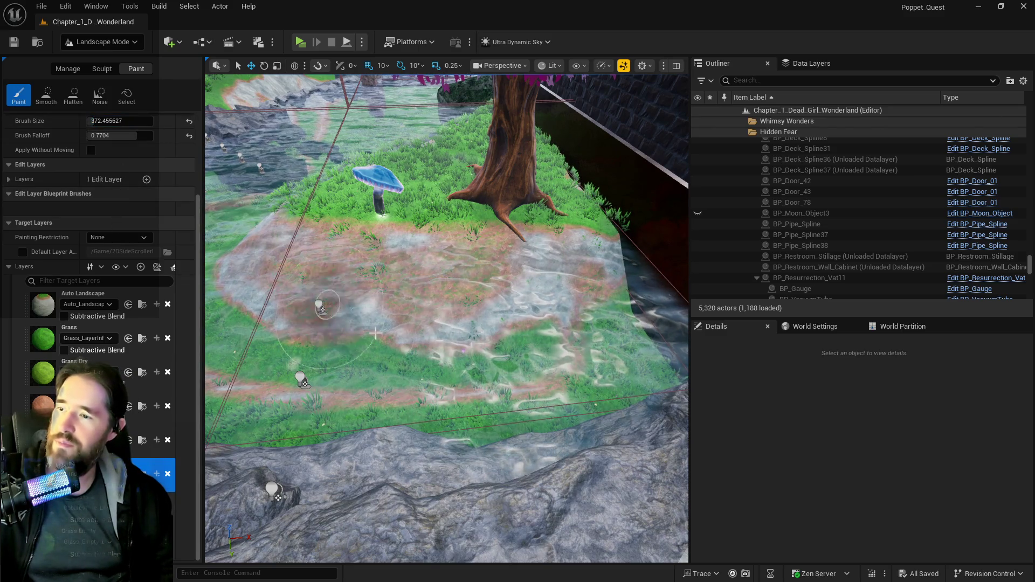
mouse_move(652, 312)
left_mouse_down()
mouse_move(658, 339)
mouse_move(636, 323)
mouse_move(566, 368)
left_mouse_up()
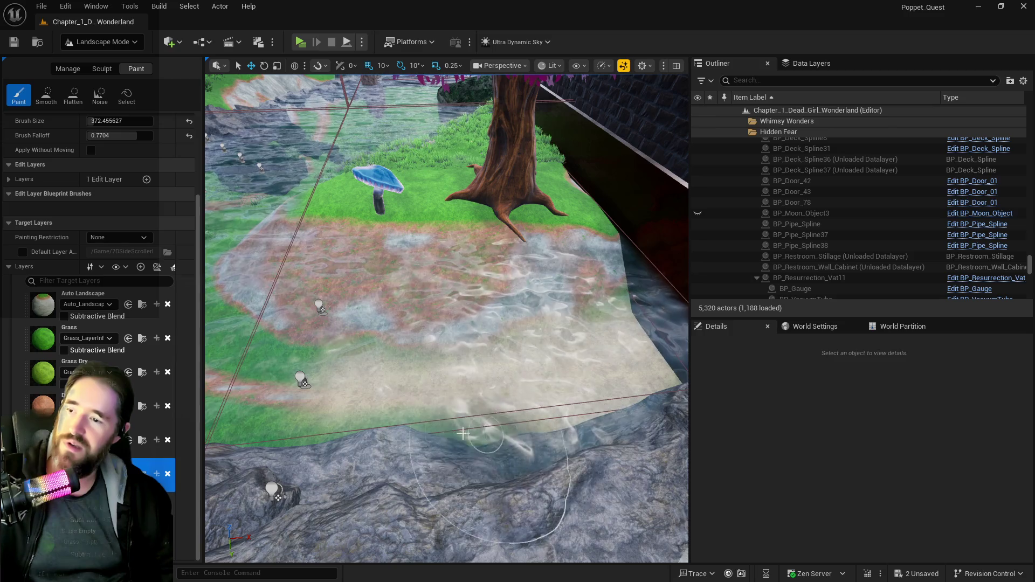
mouse_move(394, 370)
left_mouse_down()
mouse_move(431, 366)
mouse_move(409, 388)
mouse_move(410, 409)
mouse_move(530, 160)
mouse_move(469, 157)
mouse_move(429, 207)
left_mouse_up()
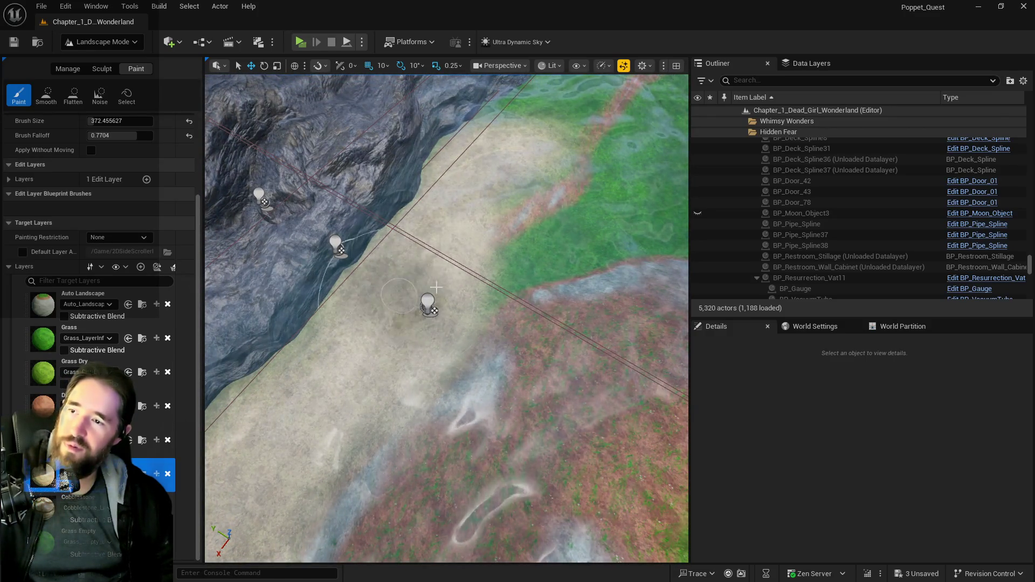
left_click_drag(593, 192, 506, 268)
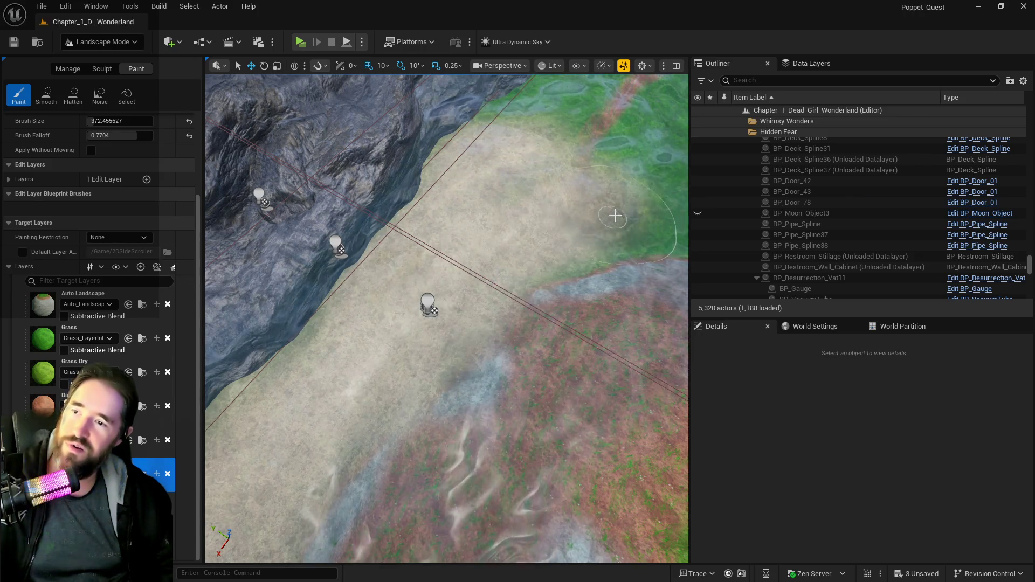
- Paint dirt over the grass patch on the right in the grassy mushroom area
left_click_drag(618, 214, 677, 485)
mouse_move(528, 431)
left_mouse_down()
mouse_move(409, 430)
mouse_move(534, 324)
left_mouse_up()
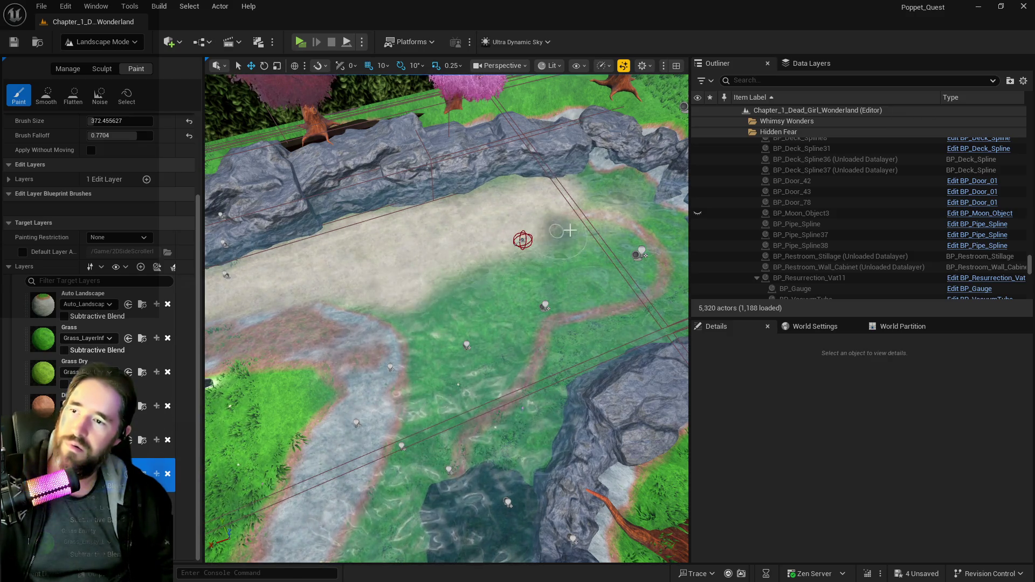
scroll(572, 227, "up", 10)
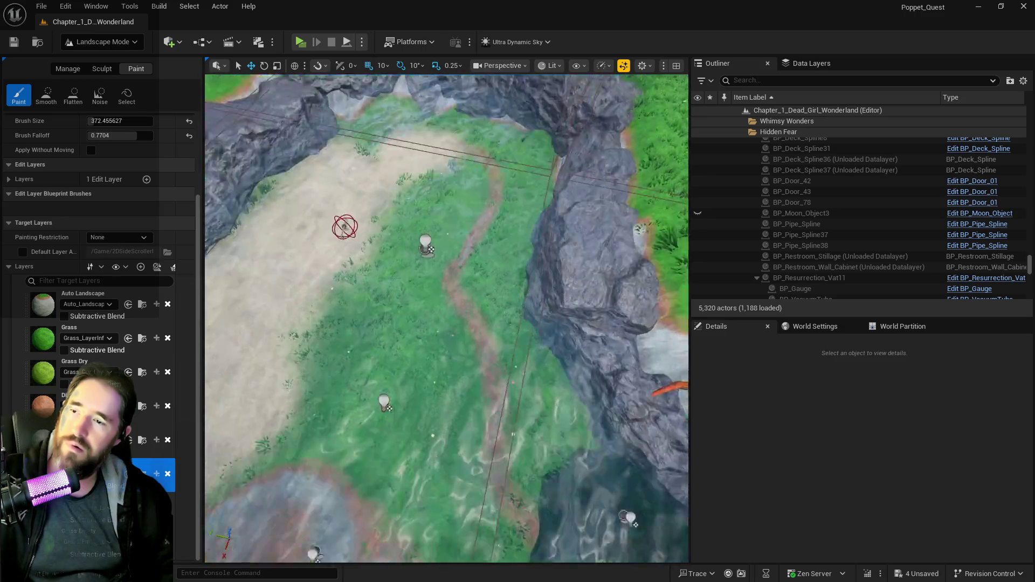
scroll(364, 267, "down", 10)
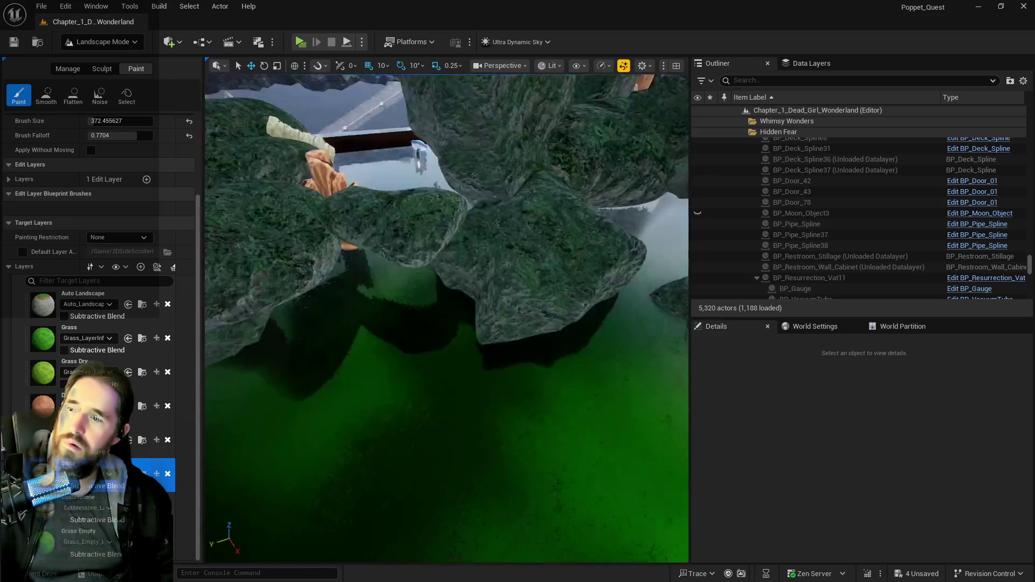
scroll(518, 273, "up", 5)
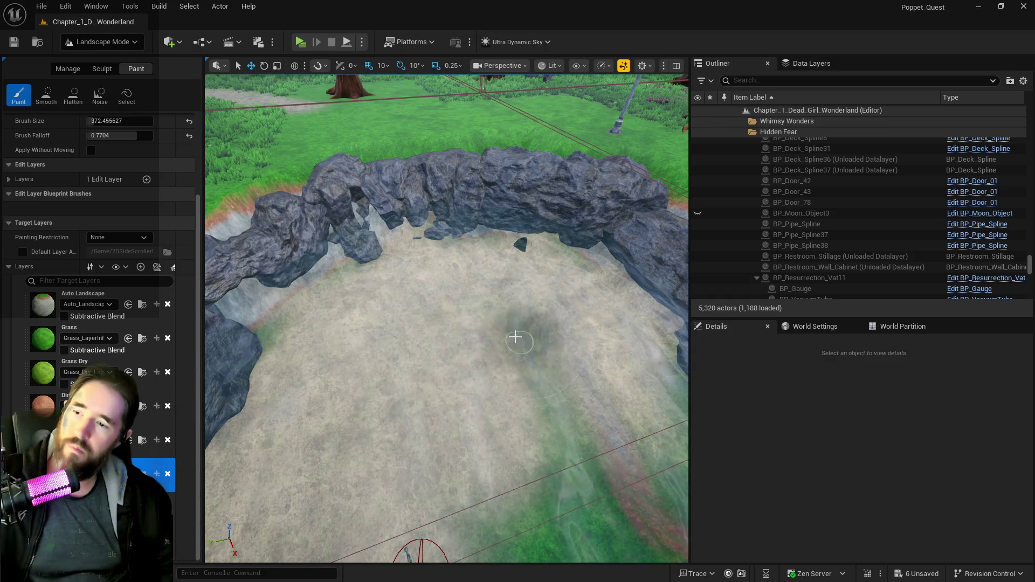
key("s")
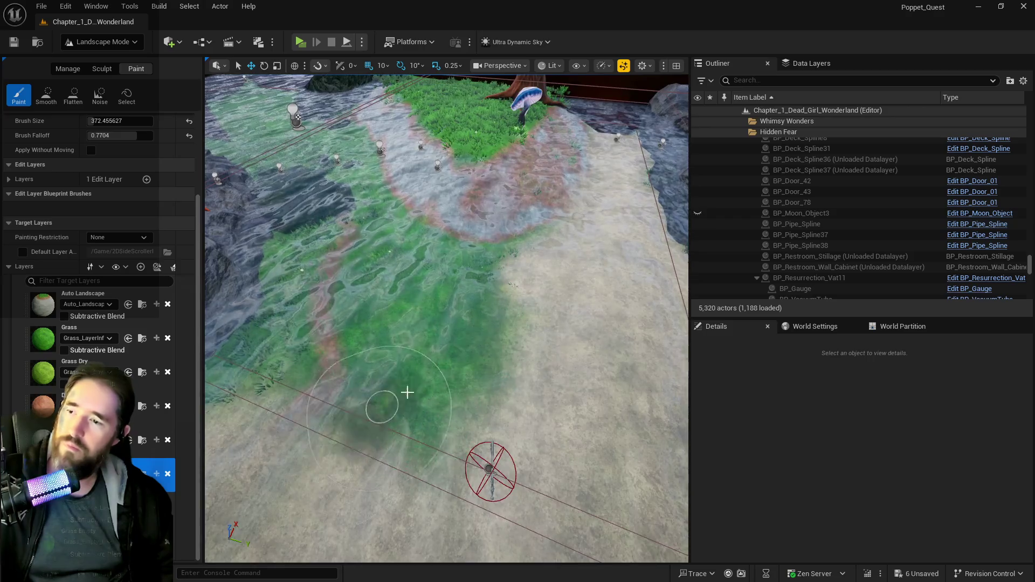
mouse_move(513, 270)
left_mouse_down()
mouse_move(386, 344)
mouse_move(562, 261)
left_mouse_up()
key("s")
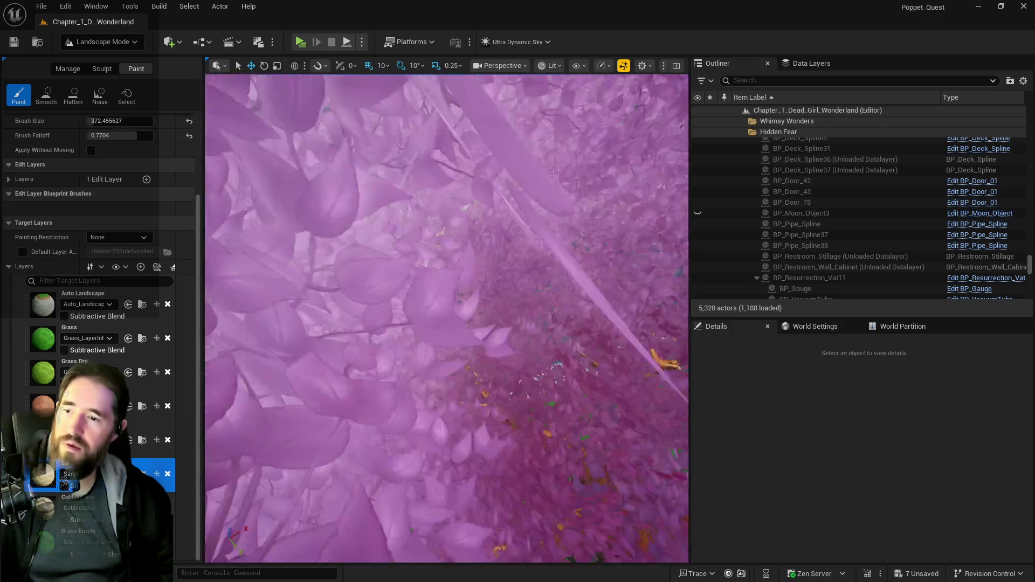
key("s")
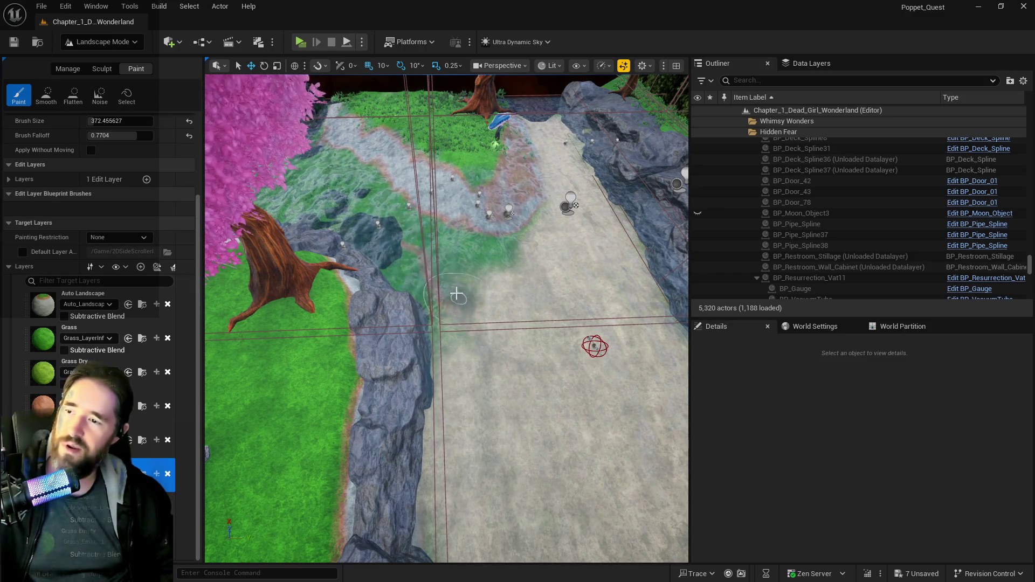
- Find Ultra_Dynamic_Sky by searching 'ultra' in the Outliner and set its Time Of Day to 2400
left_click(837, 81)
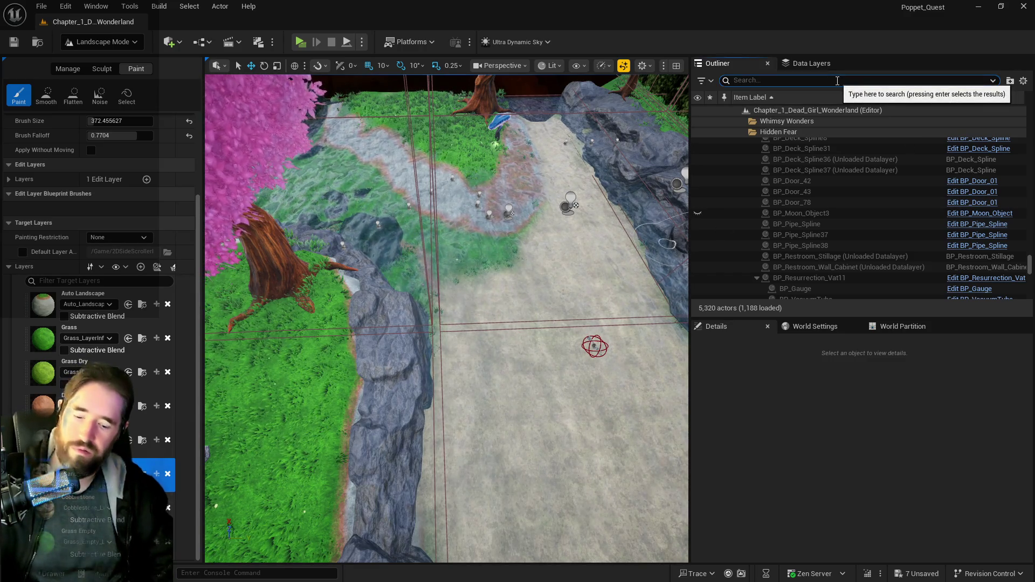
type("ultra")
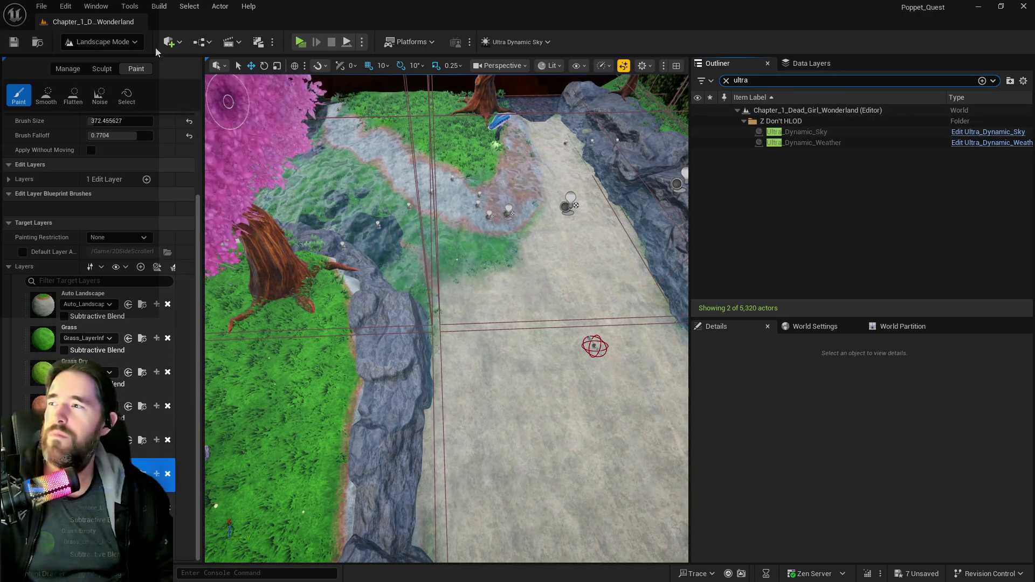
key("shift+1")
left_click(774, 132)
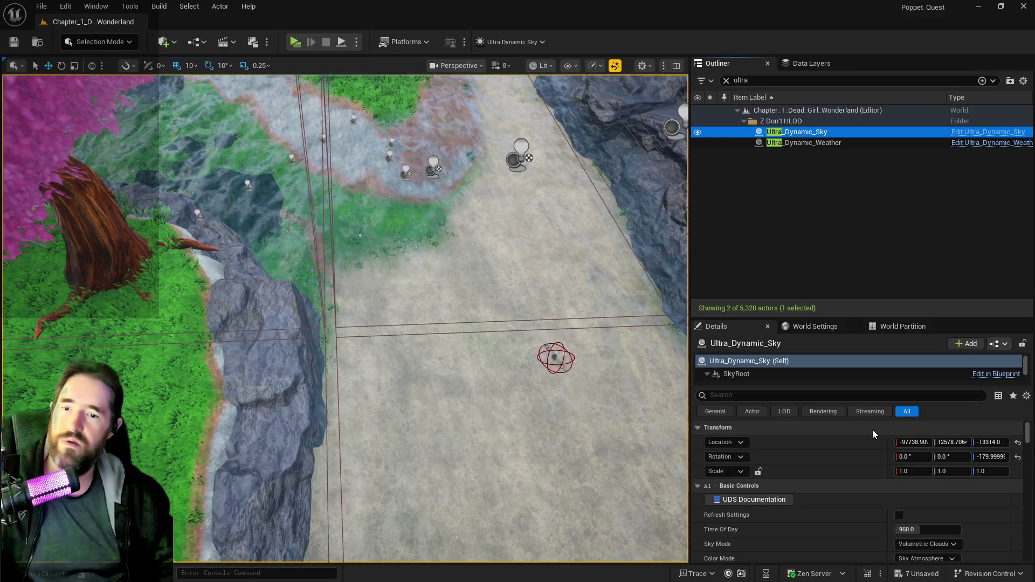
left_click(926, 529)
type("2400")
key("Return")
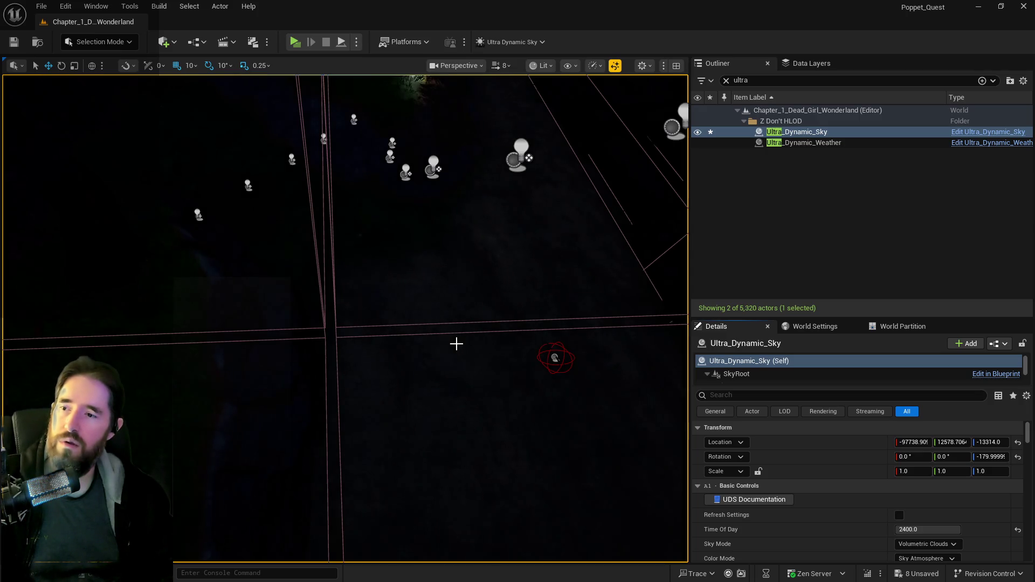
mouse_move(428, 348)
left_mouse_down()
mouse_move(410, 308)
mouse_move(410, 347)
mouse_move(398, 356)
mouse_move(410, 324)
mouse_move(433, 358)
mouse_move(429, 351)
left_mouse_up()
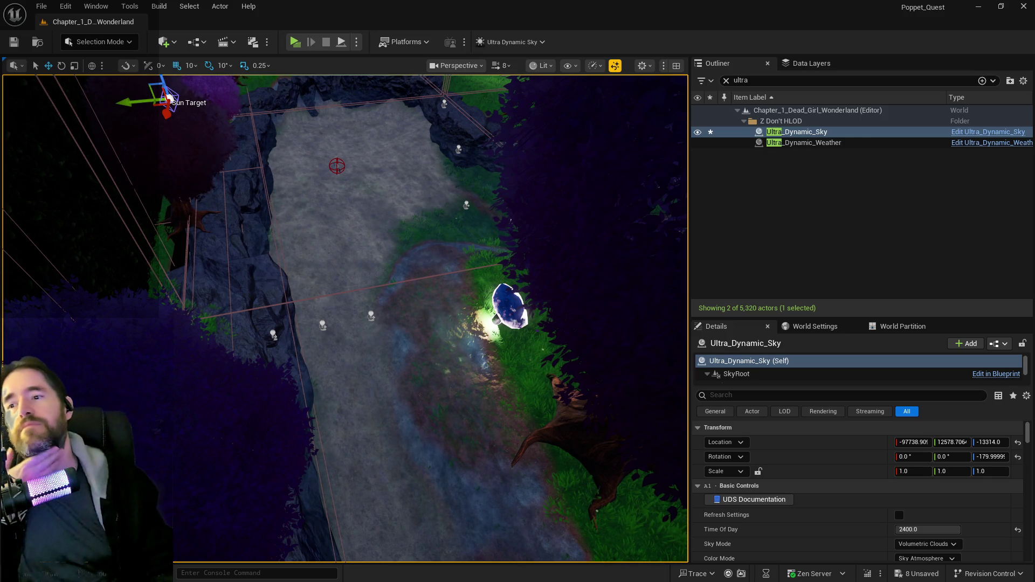
- Give Pool Kill Plane8 the gameplay tag Element.Pond Scum
left_click(369, 388)
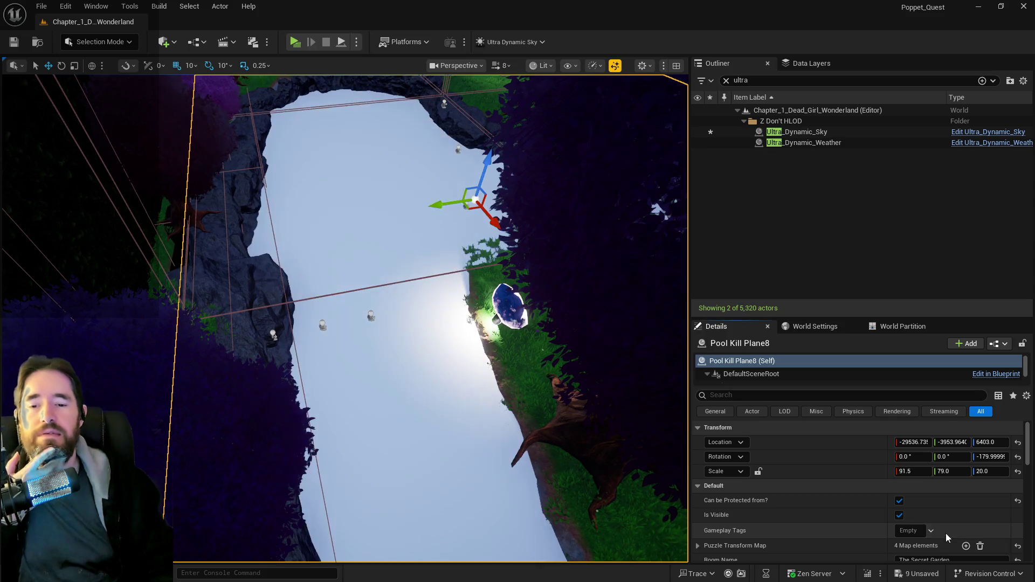
left_click(916, 532)
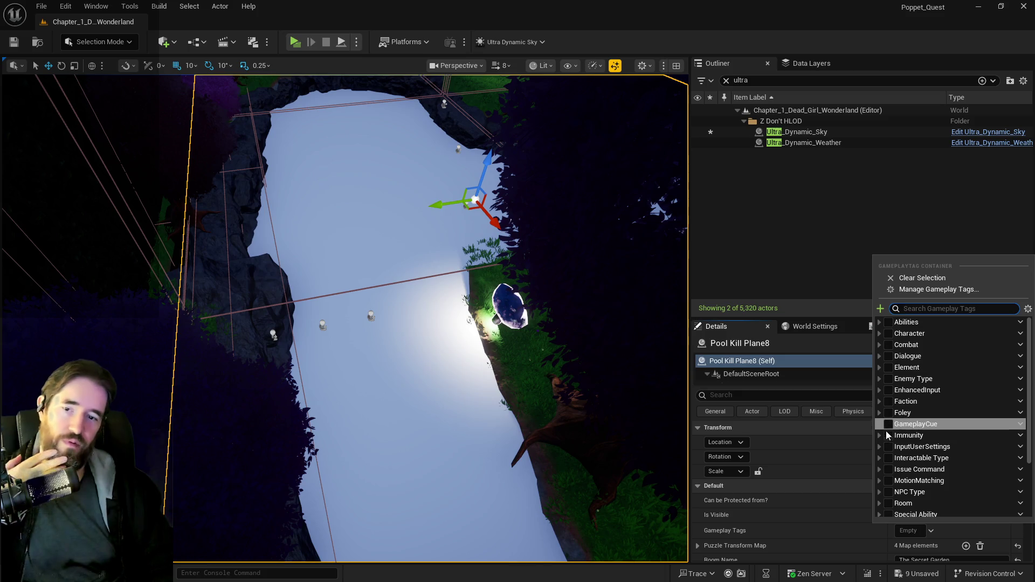
left_click(878, 378)
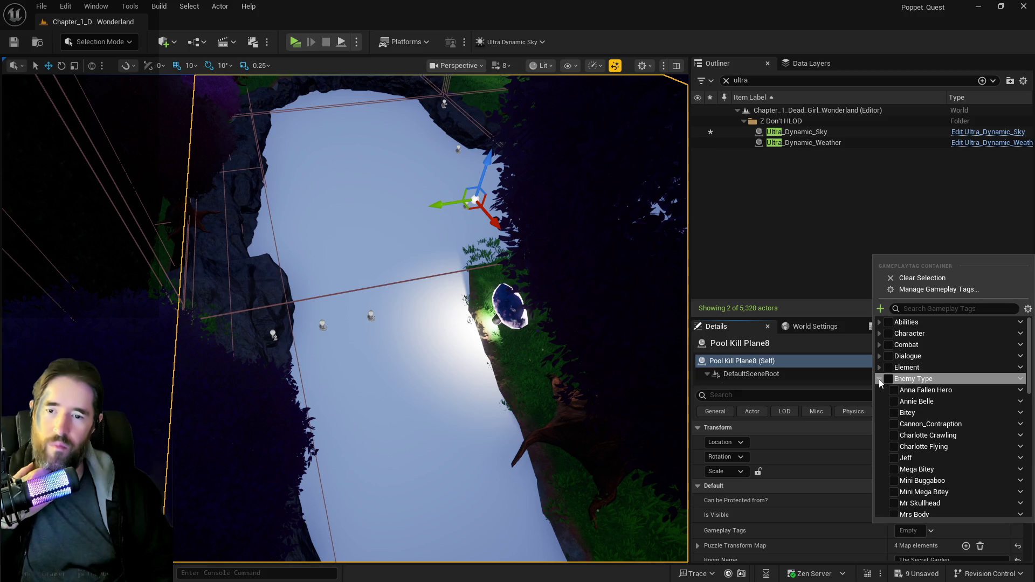
left_click(878, 379)
left_click(879, 367)
left_click(893, 401)
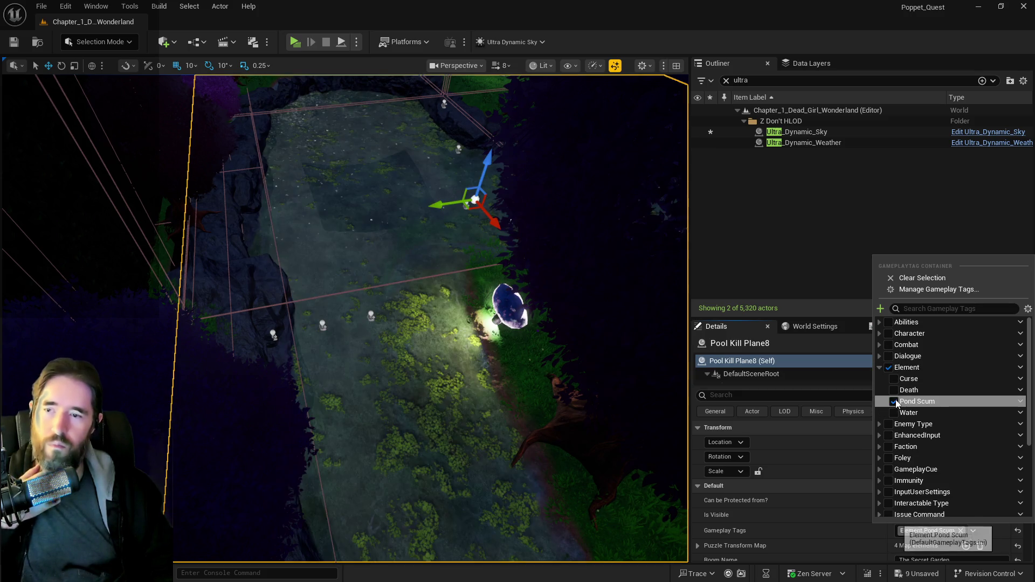
mouse_move(566, 416)
left_mouse_down()
mouse_move(565, 323)
mouse_move(517, 324)
mouse_move(490, 377)
mouse_move(469, 383)
mouse_move(404, 334)
left_mouse_up()
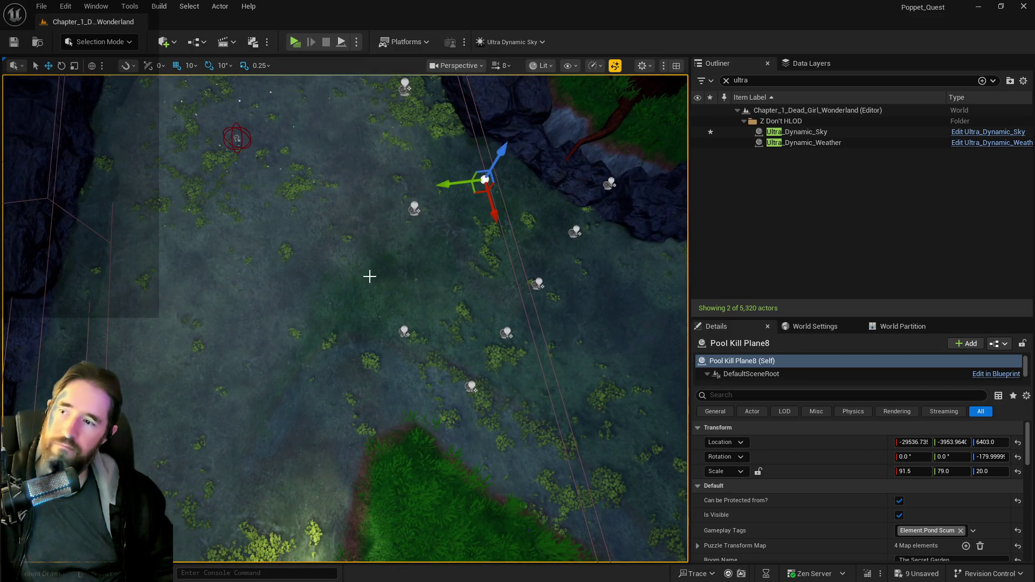
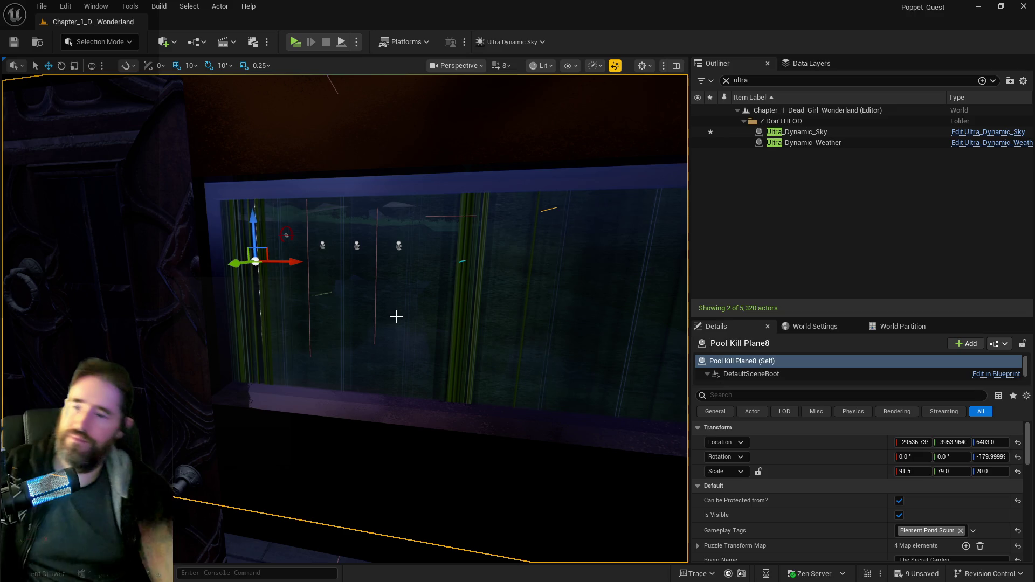
- Undo the tag edit so Pool Kill Plane8 carries Element.Water instead of Element.Pond Scum
mouse_move(372, 384)
left_mouse_down()
mouse_move(366, 351)
mouse_move(394, 291)
mouse_move(458, 270)
mouse_move(426, 286)
mouse_move(426, 320)
left_mouse_up()
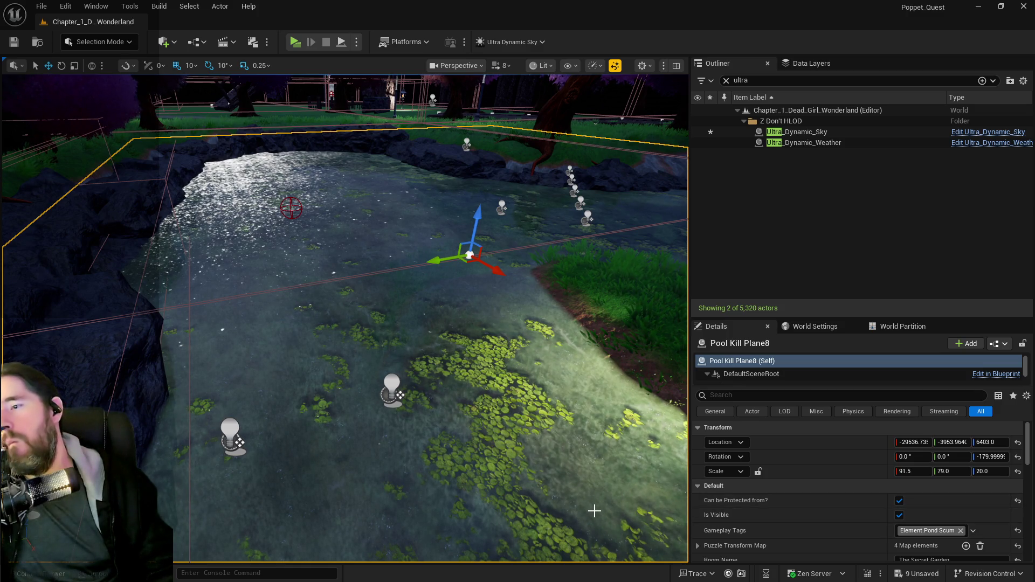
left_click_drag(565, 502, 565, 553)
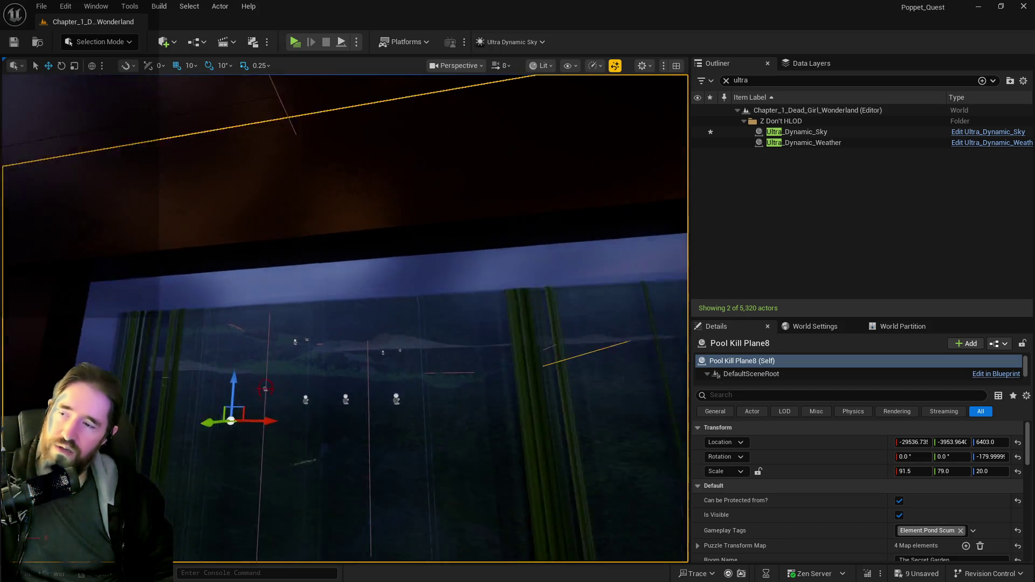
left_click_drag(565, 552, 565, 555)
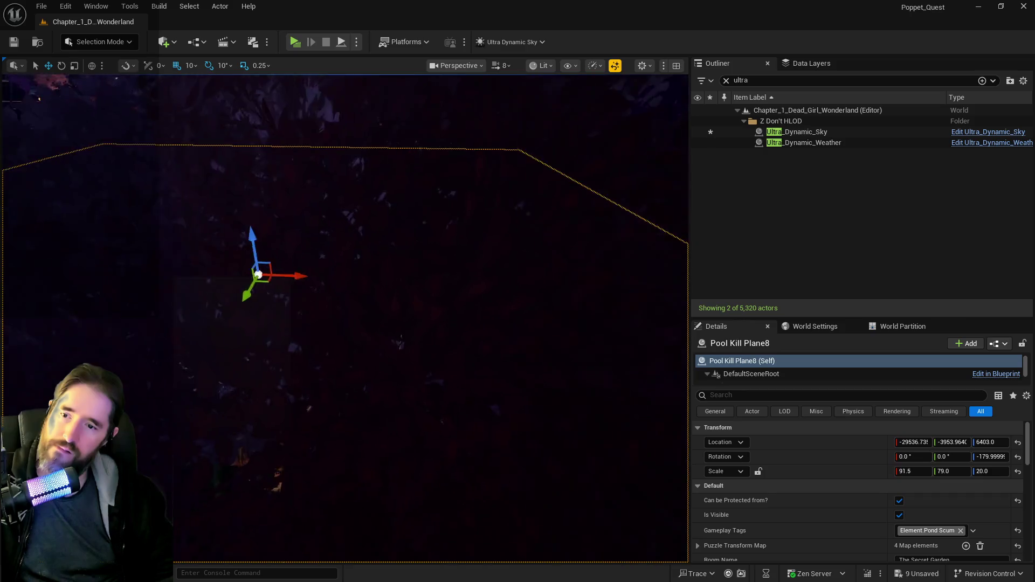
left_click_drag(335, 358, 301, 356)
key("ctrl+z")
key("ctrl+z")
left_click_drag(370, 341, 369, 342)
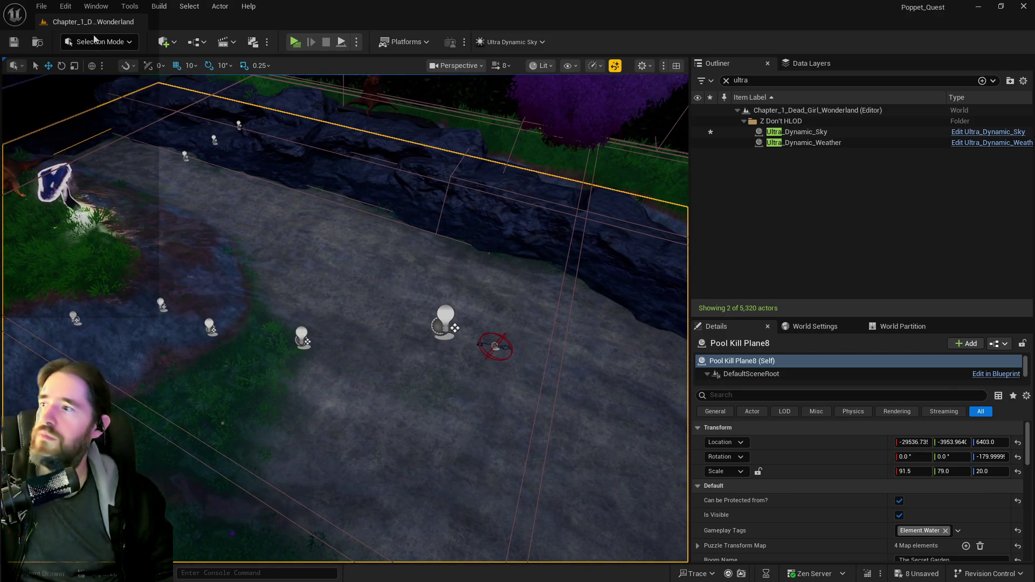
- Switch the editor to Landscape Mode and bring the stone path into view
left_click(95, 38)
left_click(93, 69)
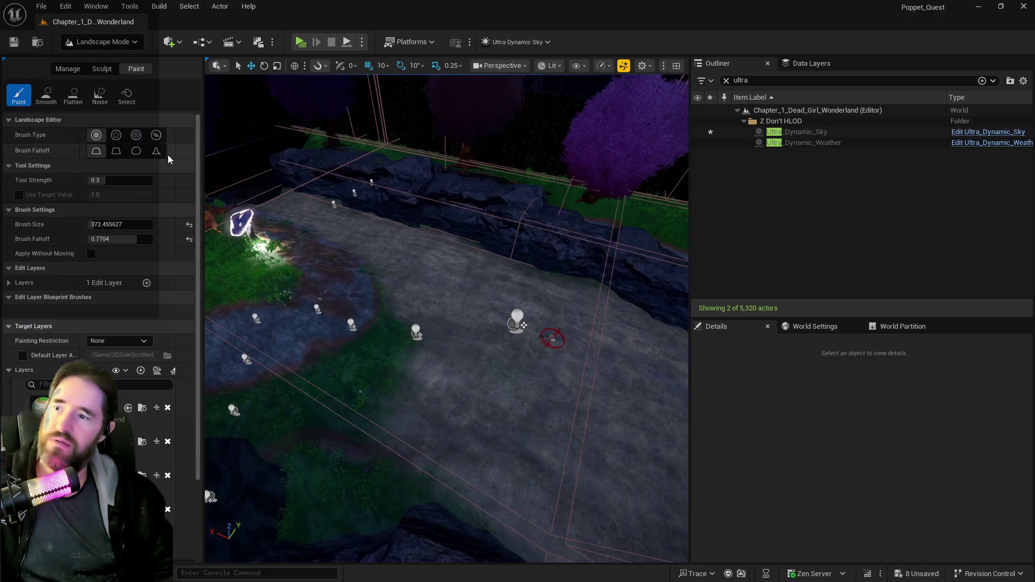
scroll(168, 156, "down", 2)
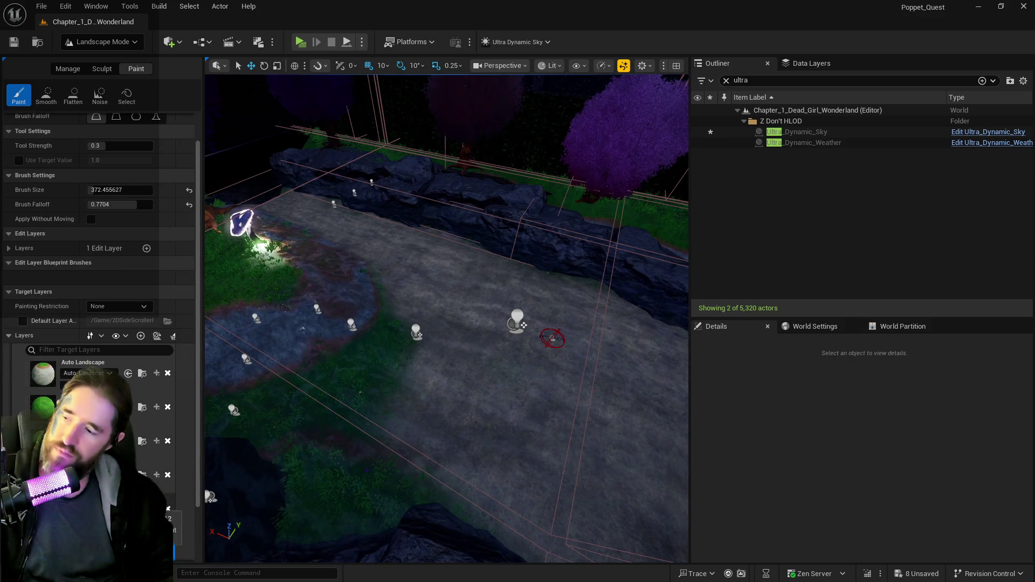
mouse_move(458, 388)
left_mouse_down()
mouse_move(476, 451)
mouse_move(487, 379)
mouse_move(437, 311)
mouse_move(513, 458)
mouse_move(504, 375)
mouse_move(419, 255)
left_mouse_up()
- Paint the path layer over the ground near the rock edge
mouse_move(364, 201)
left_mouse_down()
mouse_move(466, 300)
mouse_move(414, 221)
left_mouse_up()
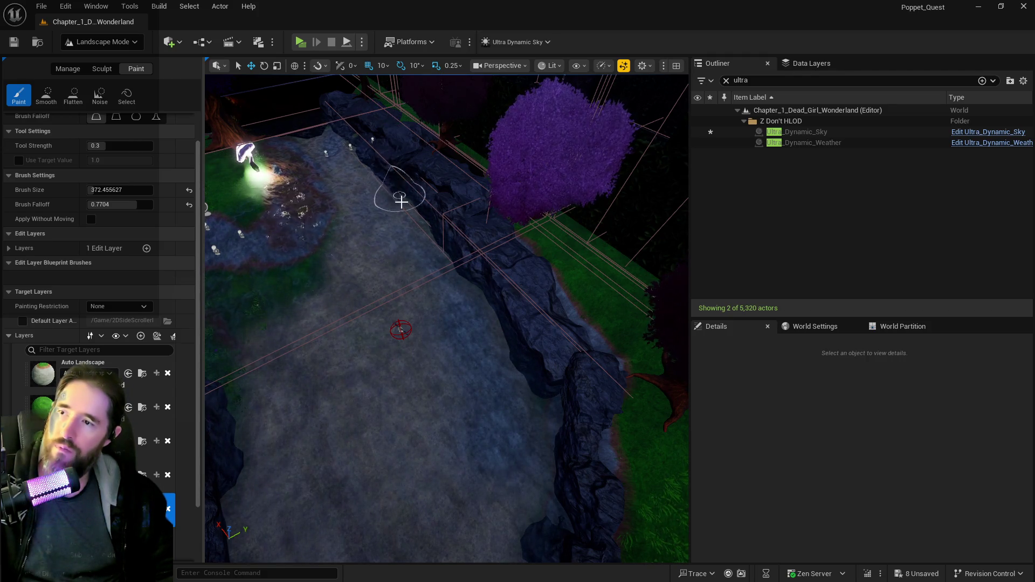
mouse_move(423, 221)
left_mouse_down()
mouse_move(474, 307)
mouse_move(526, 439)
mouse_move(519, 474)
left_mouse_up()
key("a")
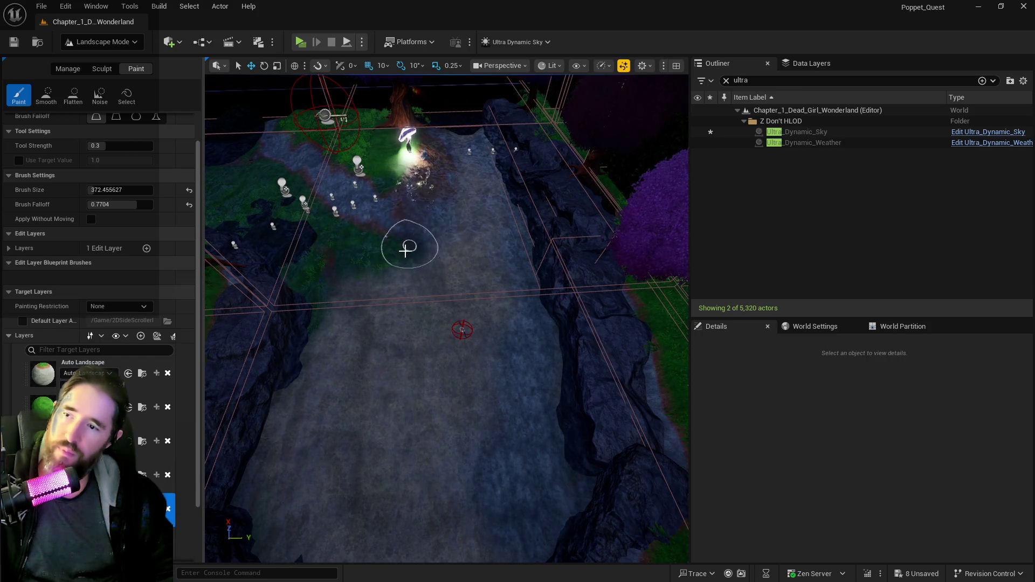
left_click_drag(367, 248, 393, 286)
mouse_move(414, 245)
left_mouse_down()
mouse_move(494, 245)
mouse_move(381, 235)
mouse_move(462, 544)
mouse_move(291, 473)
left_mouse_up()
left_click_drag(377, 280, 397, 293)
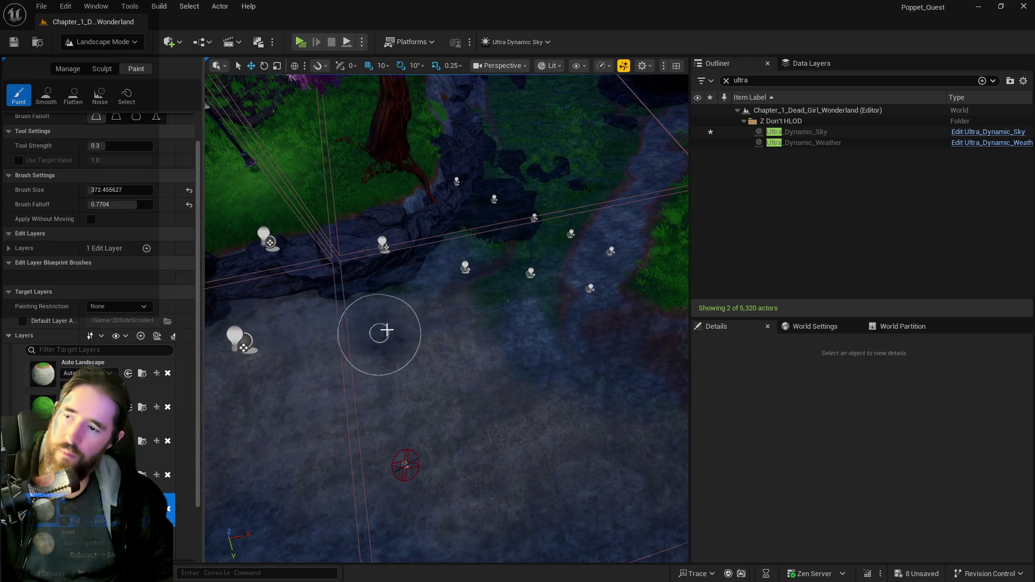
- Brush the path texture over the remaining grass patches along the rocky path
mouse_move(296, 334)
left_mouse_down()
mouse_move(302, 345)
mouse_move(520, 312)
left_mouse_up()
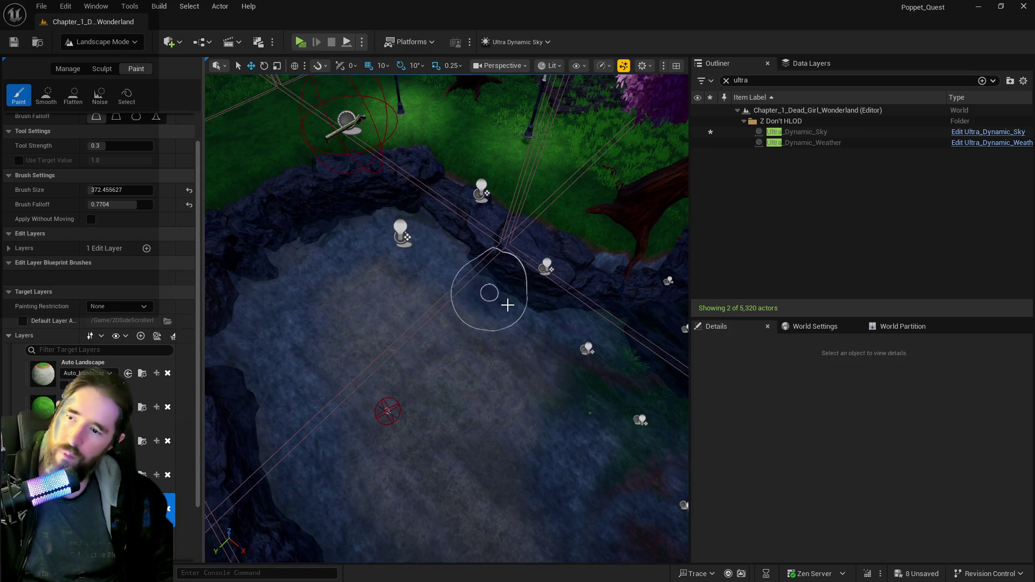
left_click_drag(507, 305, 430, 280)
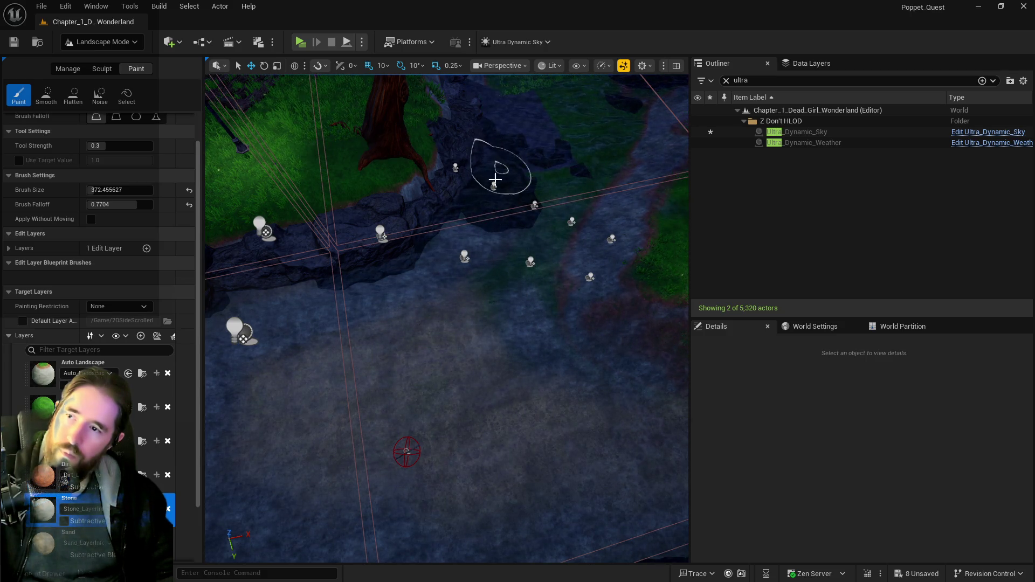
left_click_drag(494, 179, 413, 259)
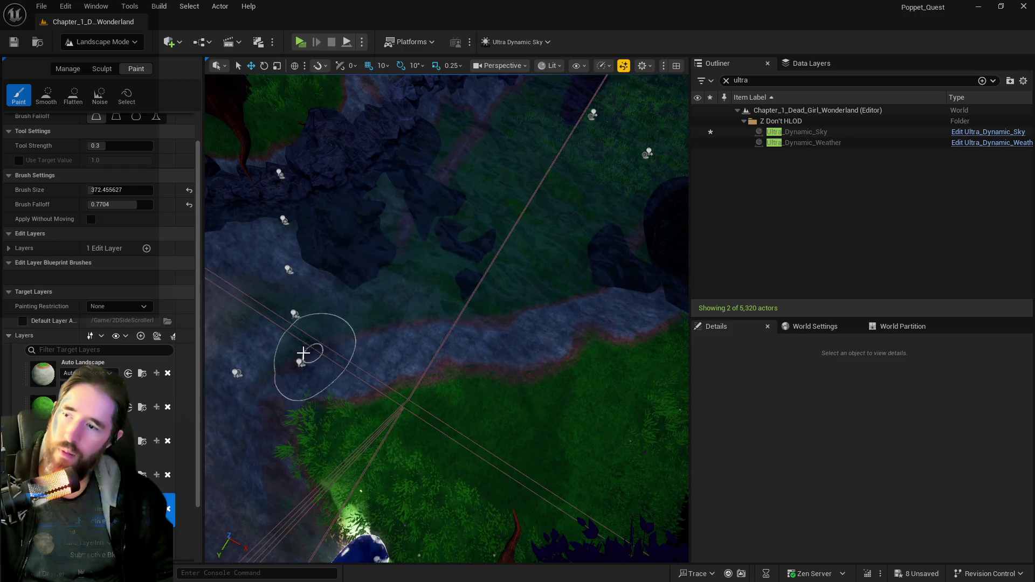
left_click_drag(303, 353, 433, 315)
mouse_move(535, 292)
left_mouse_down()
mouse_move(587, 277)
mouse_move(282, 358)
mouse_move(414, 330)
mouse_move(549, 277)
left_mouse_up()
left_click_drag(485, 265, 461, 220)
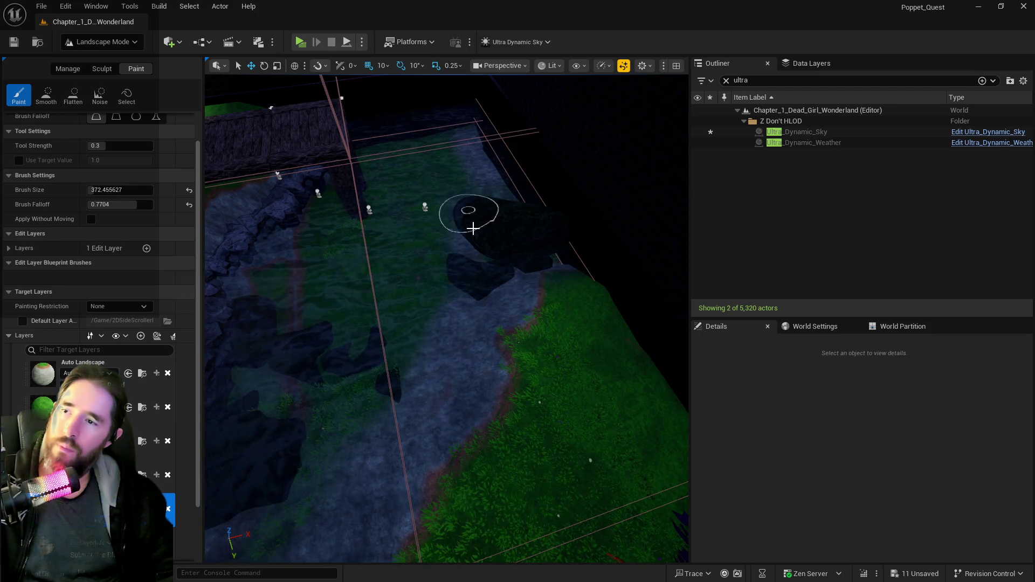
mouse_move(471, 219)
left_mouse_down()
mouse_move(417, 269)
mouse_move(535, 235)
mouse_move(540, 259)
mouse_move(427, 253)
mouse_move(581, 253)
mouse_move(572, 281)
mouse_move(431, 258)
mouse_move(528, 264)
mouse_move(480, 239)
mouse_move(441, 268)
mouse_move(399, 270)
left_mouse_up()
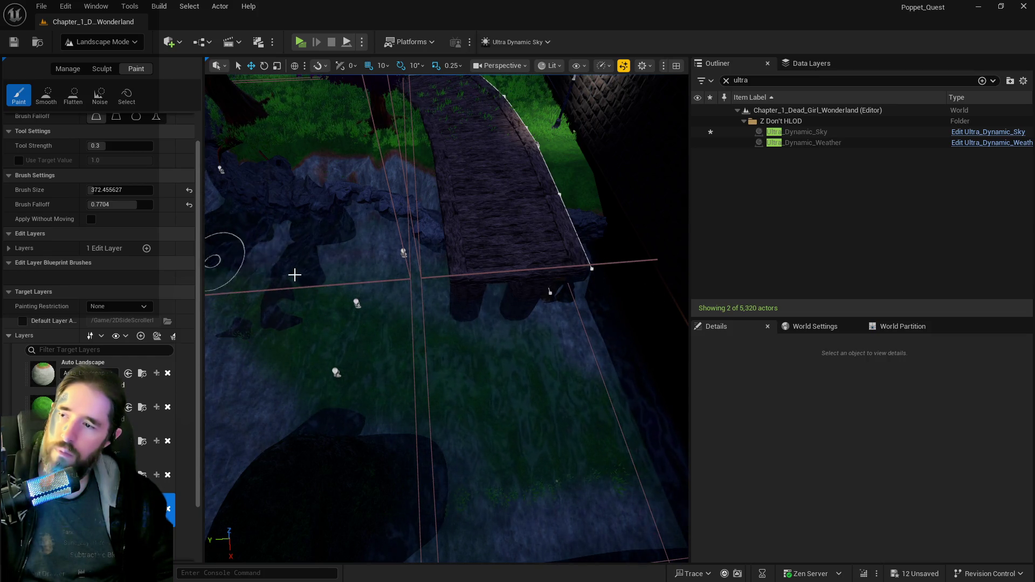
- Paint dark rock over the grass running up the path
left_click_drag(294, 275, 298, 278)
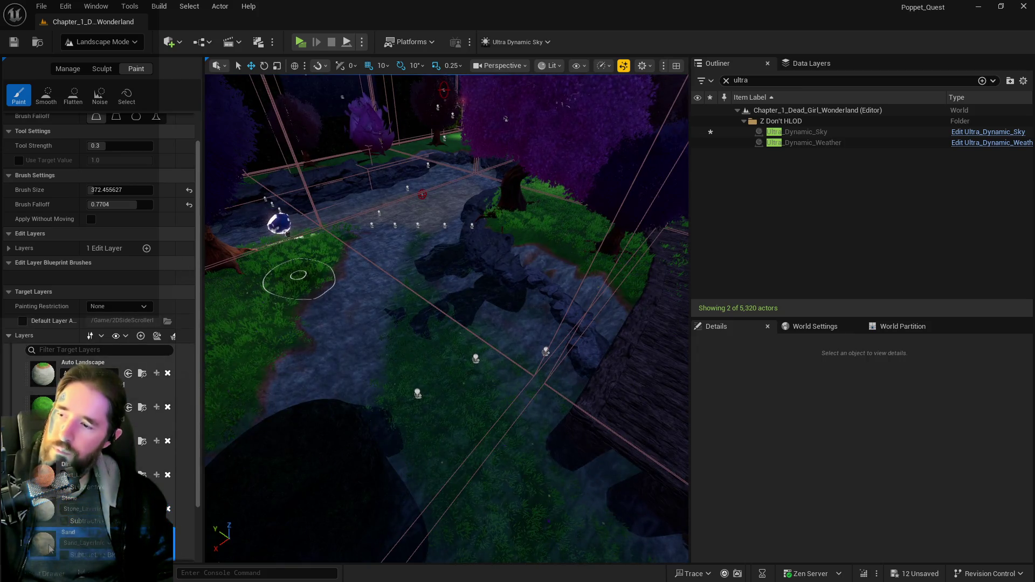
left_click_drag(408, 304, 418, 225)
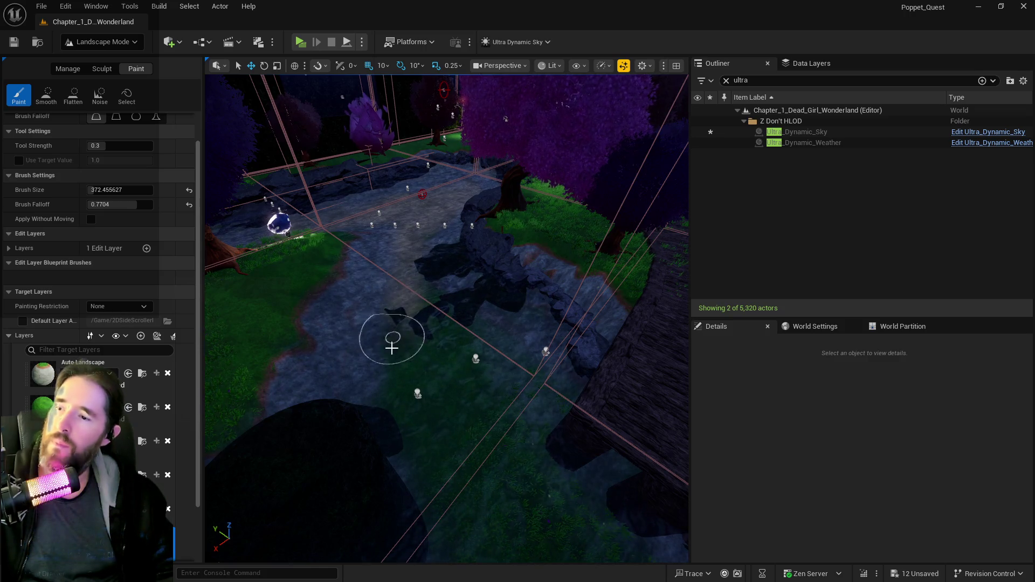
left_click_drag(392, 347, 421, 302)
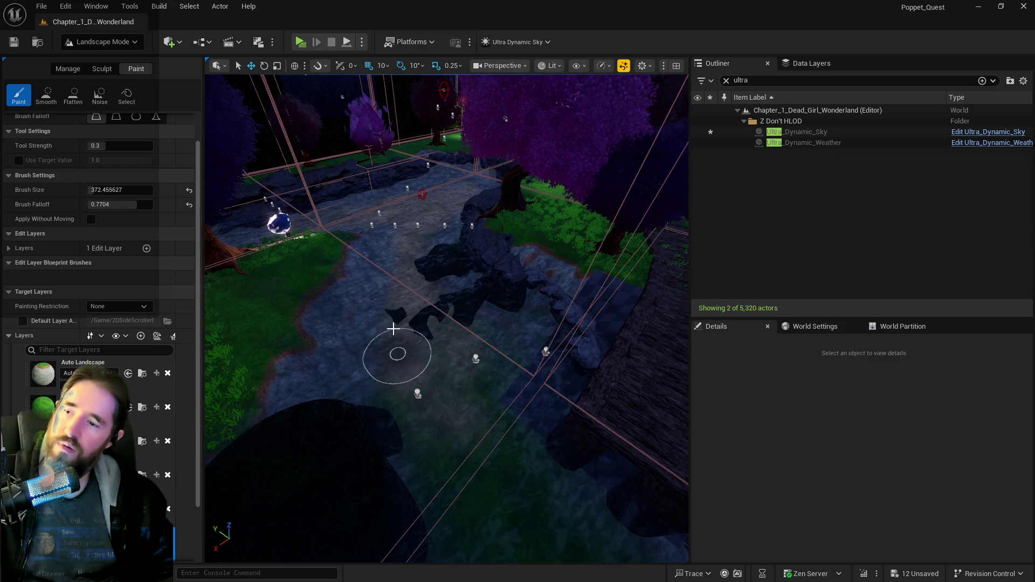
mouse_move(438, 422)
left_mouse_down()
mouse_move(377, 280)
mouse_move(471, 293)
left_mouse_up()
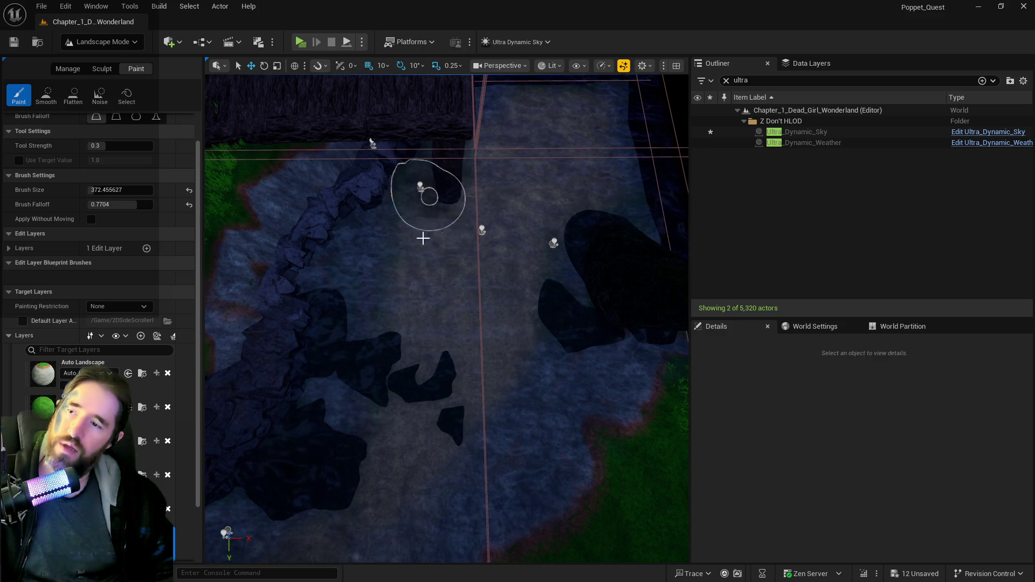
- Select the Paint tab's Flatten tool, with Flatten Mode left at Both
mouse_move(423, 239)
left_mouse_down()
mouse_move(473, 393)
mouse_move(420, 116)
mouse_move(289, 92)
mouse_move(270, 416)
left_mouse_up()
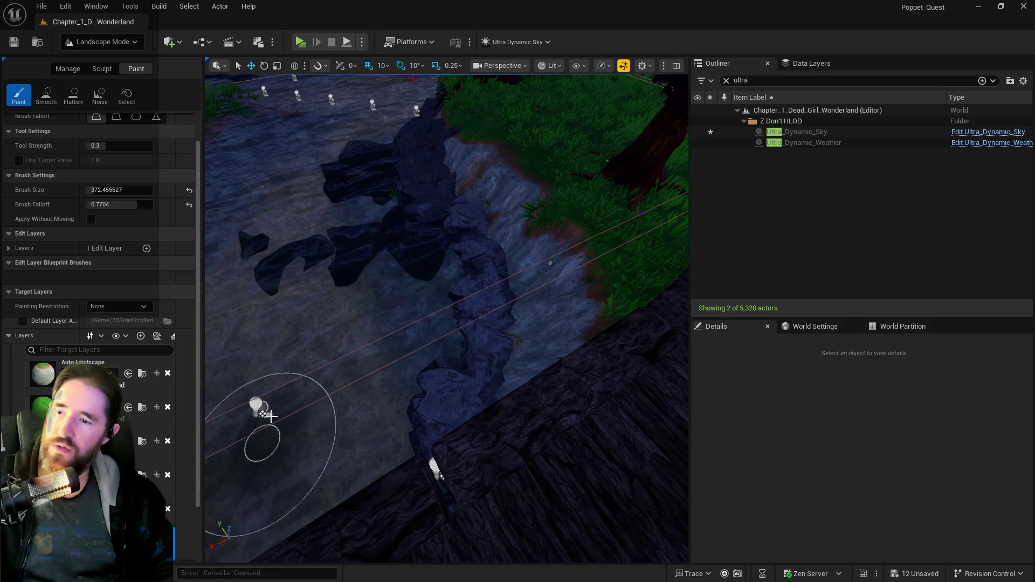
scroll(338, 235, "down", 2)
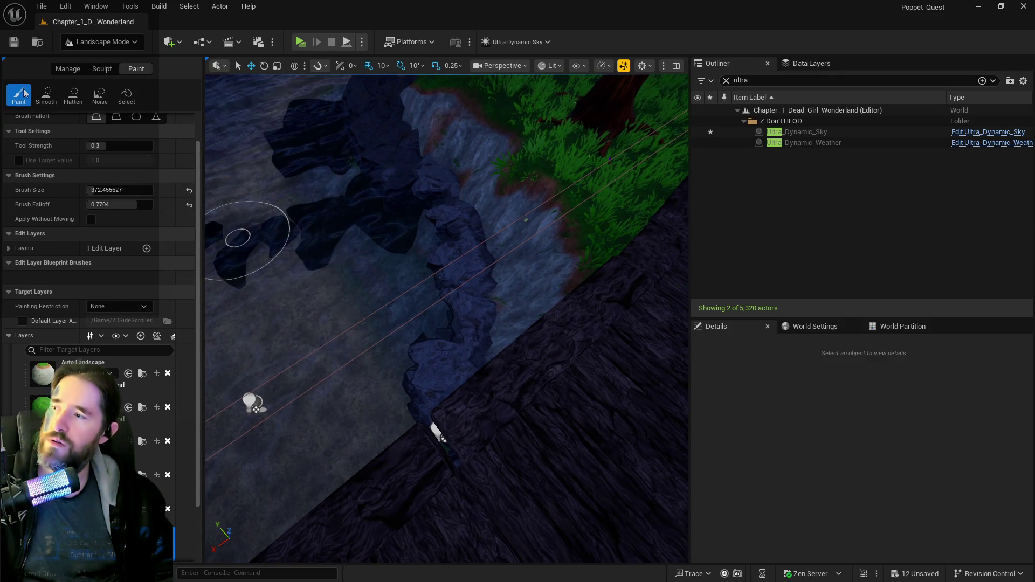
left_click(73, 95)
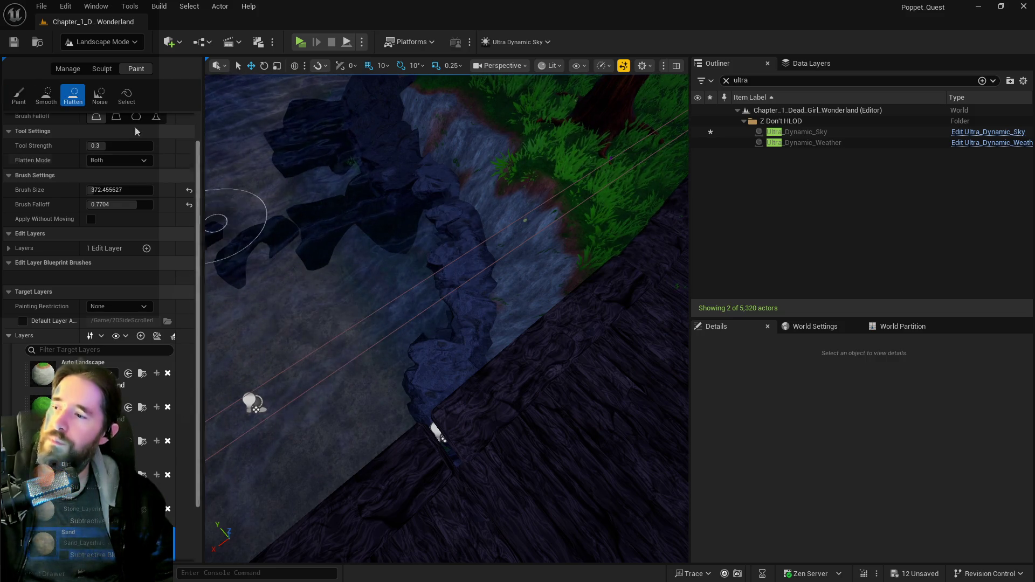
- Choose the Sculpt tab's Flatten tool and save all 12 pending level changes
left_click(95, 72)
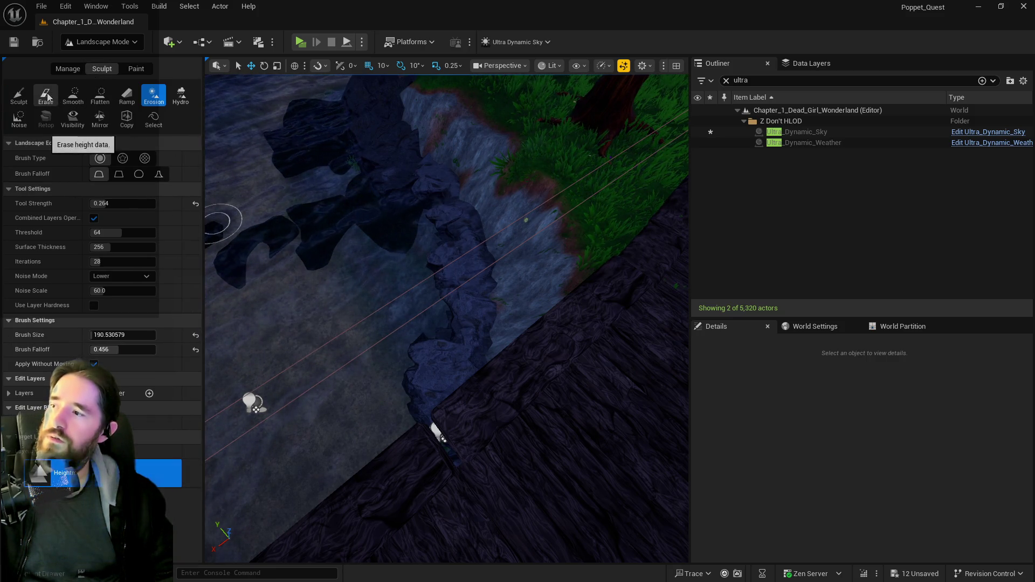
left_click(101, 96)
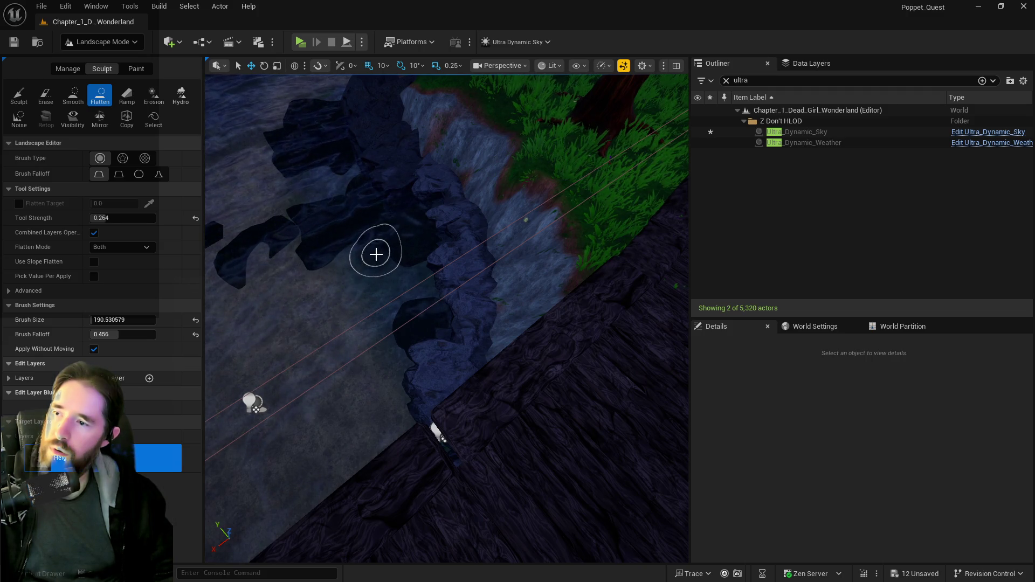
scroll(255, 250, "up", 10)
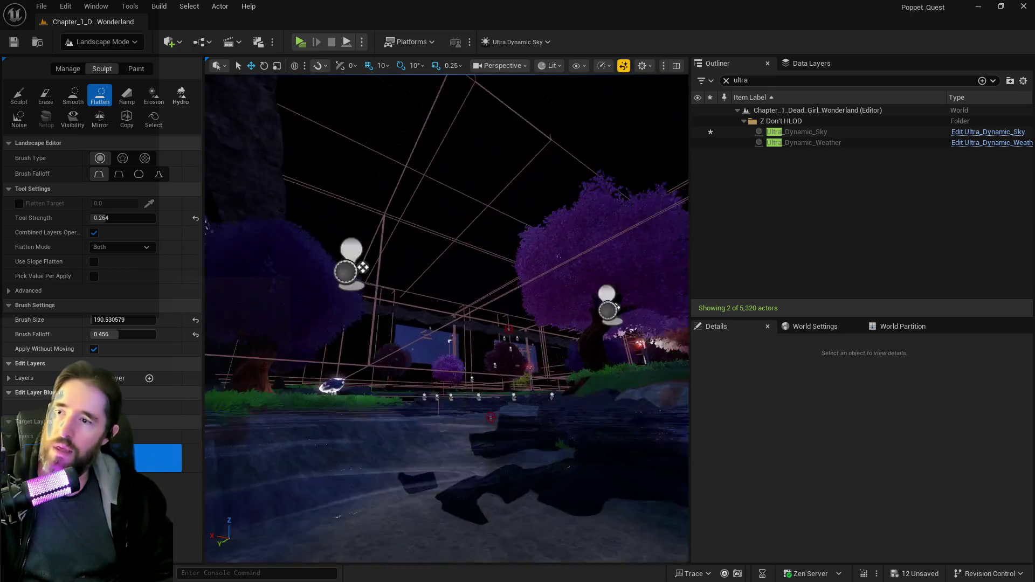
key("ctrl+s")
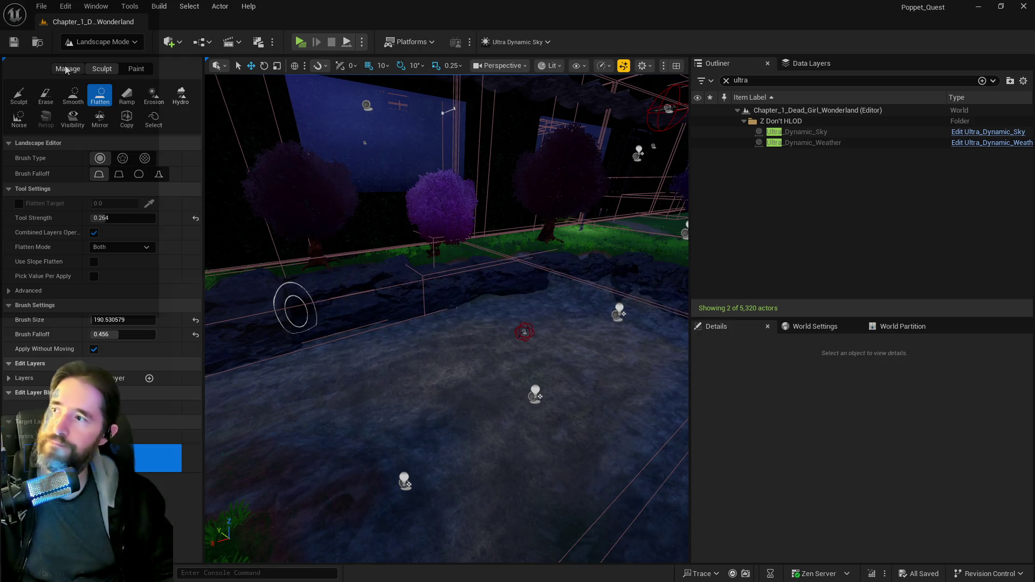
- Leave landscape editing and return to Selection Mode
left_click(67, 69)
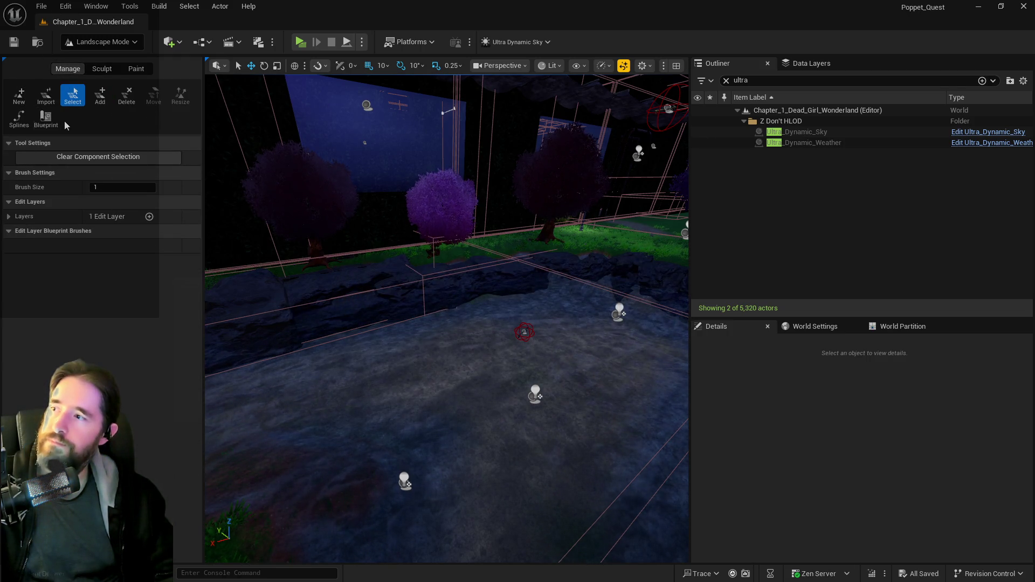
left_click(90, 47)
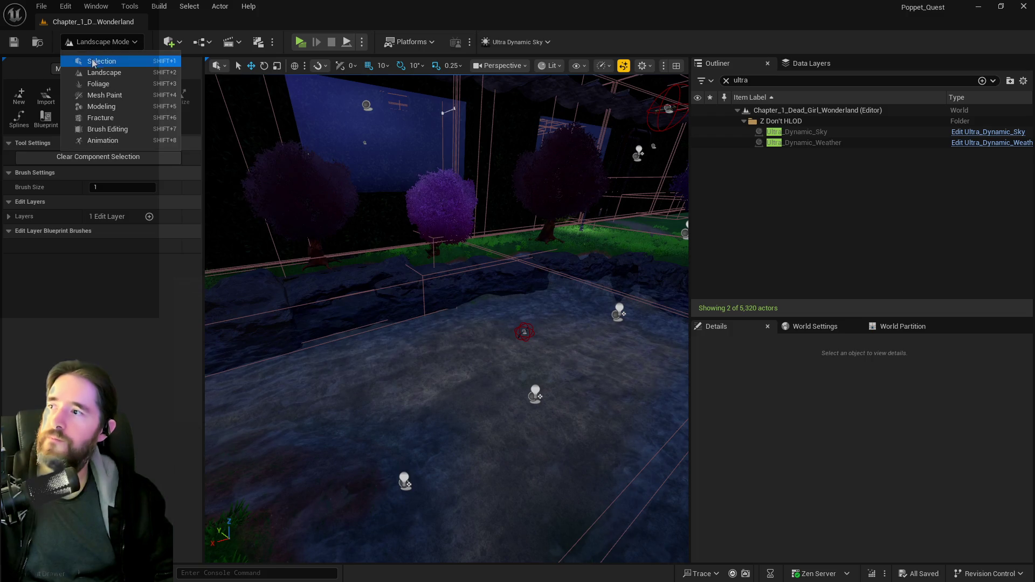
left_click(97, 63)
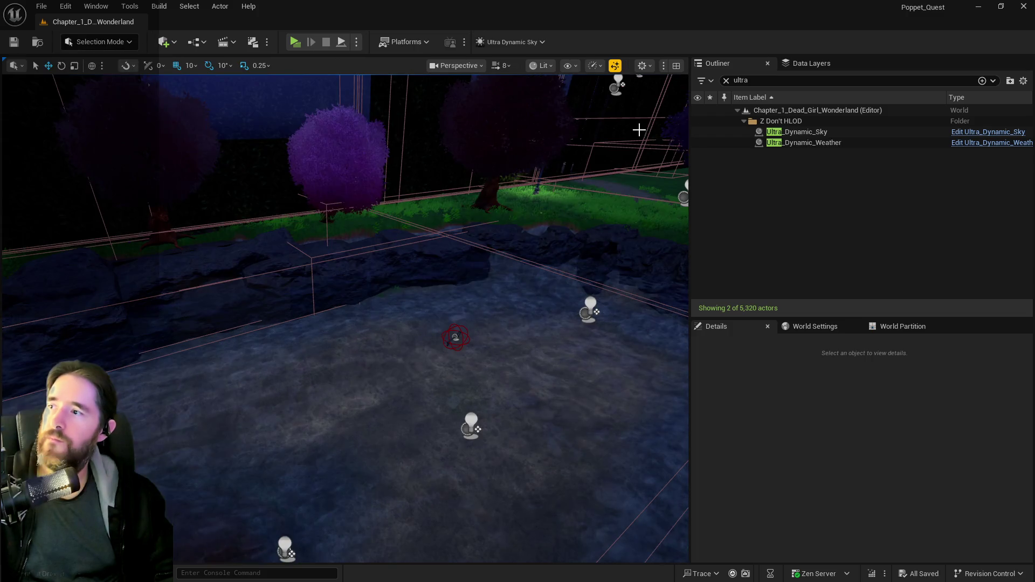
- Search the Outliner for 'landscape' and select the Landscape actor to reach its material
left_click(727, 81)
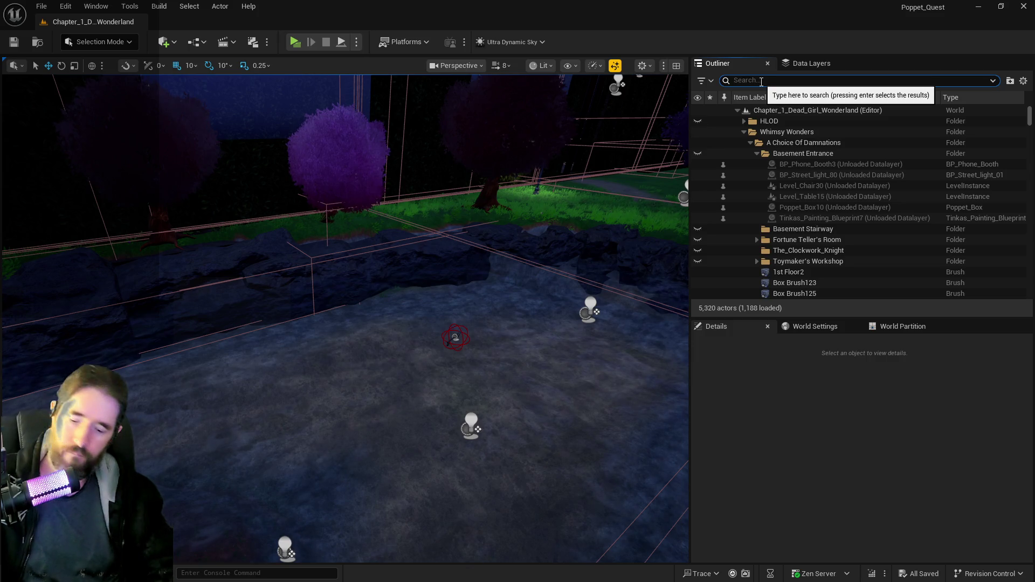
type("land")
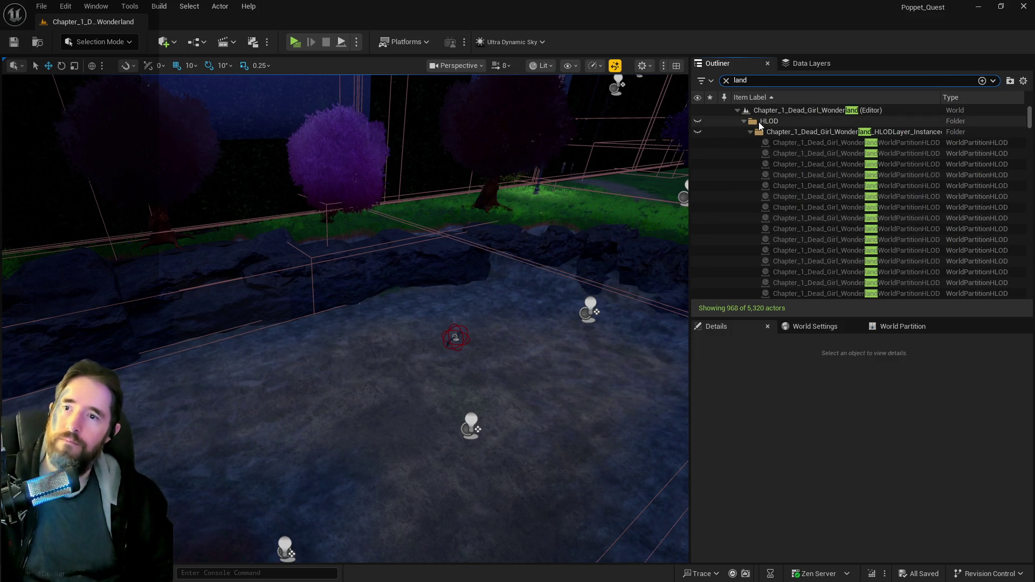
left_click(751, 132)
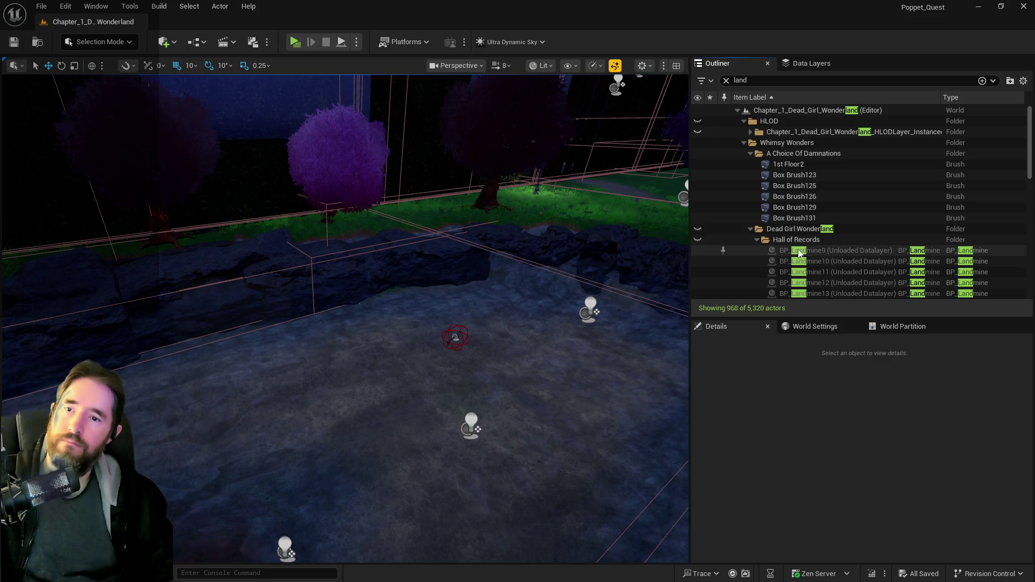
left_click(761, 83)
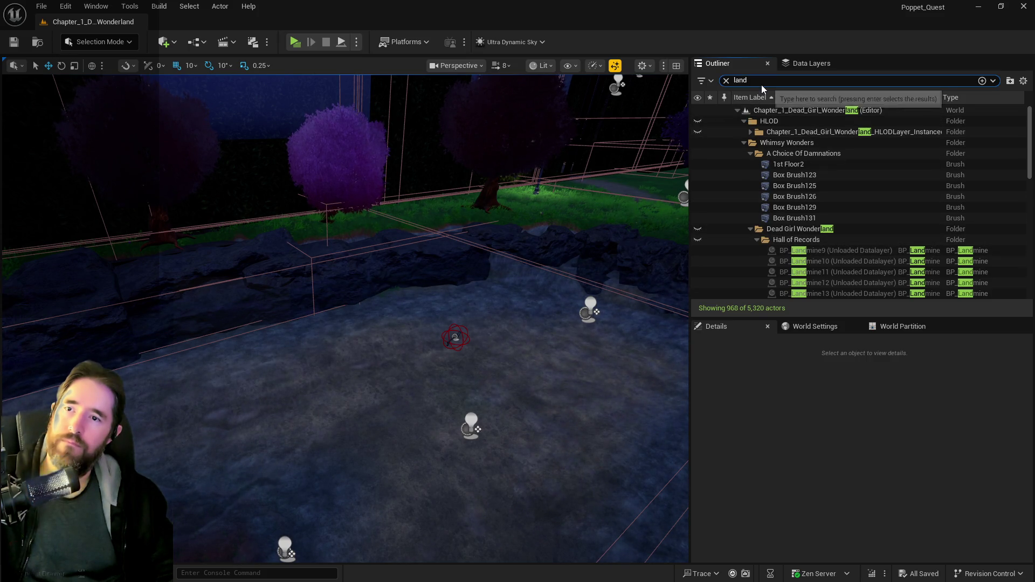
type("scape")
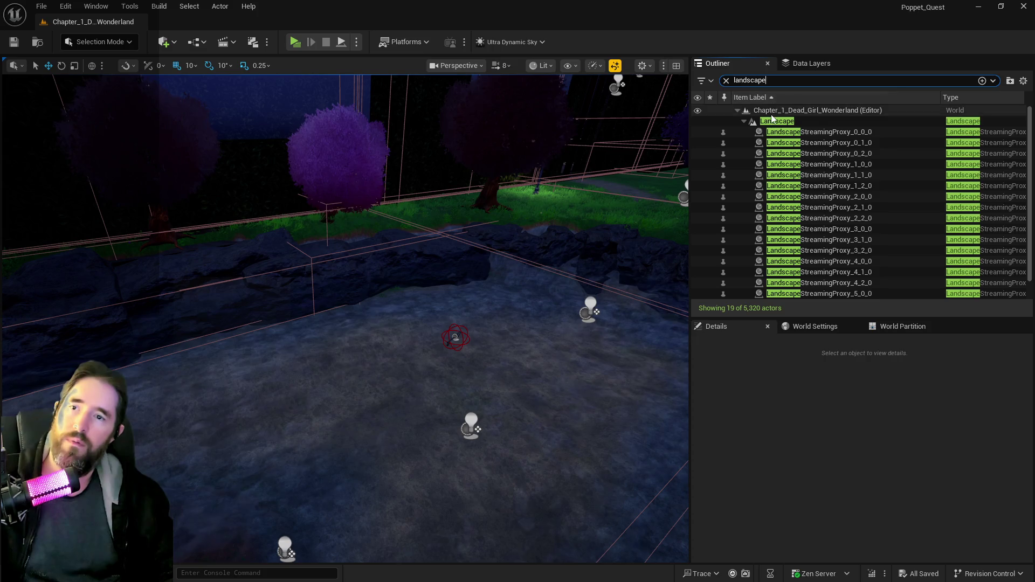
left_click(777, 121)
scroll(803, 468, "down", 10)
scroll(802, 470, "down", 5)
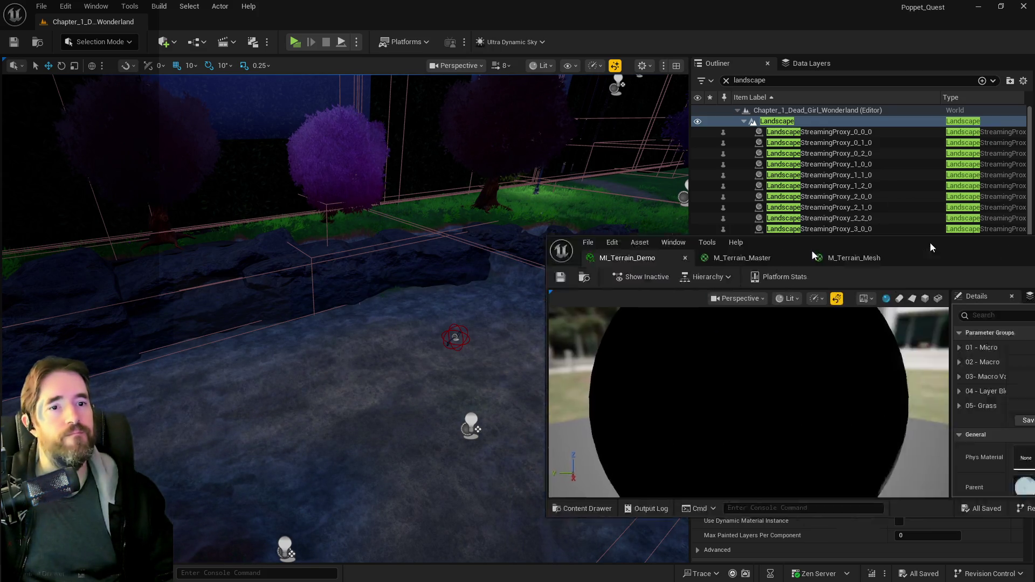
- Maximize the MI_Terrain_Demo editor and open its parent material M_Terrain_Master
left_click_drag(890, 245, 412, 253)
double_click(412, 254)
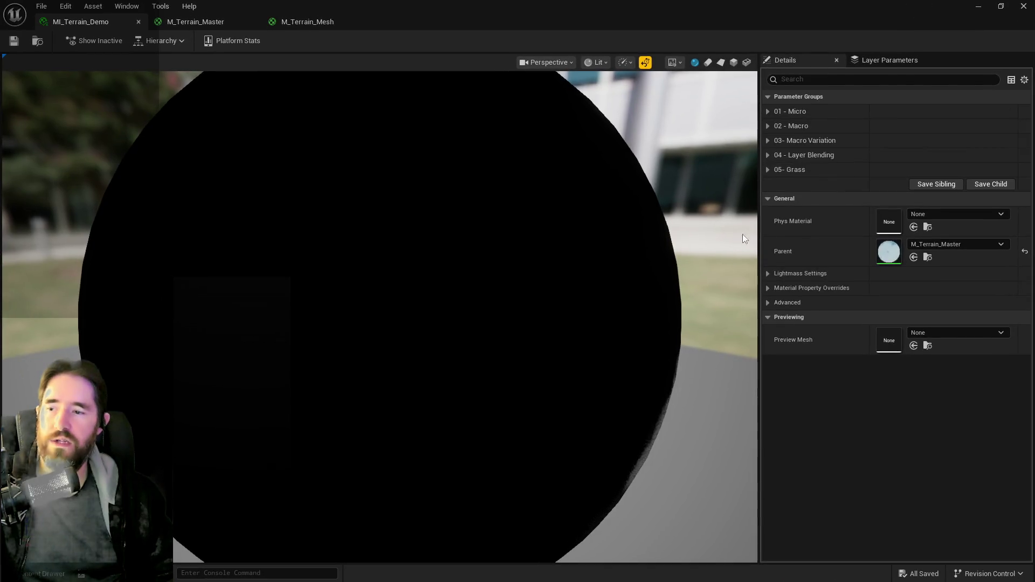
double_click(888, 252)
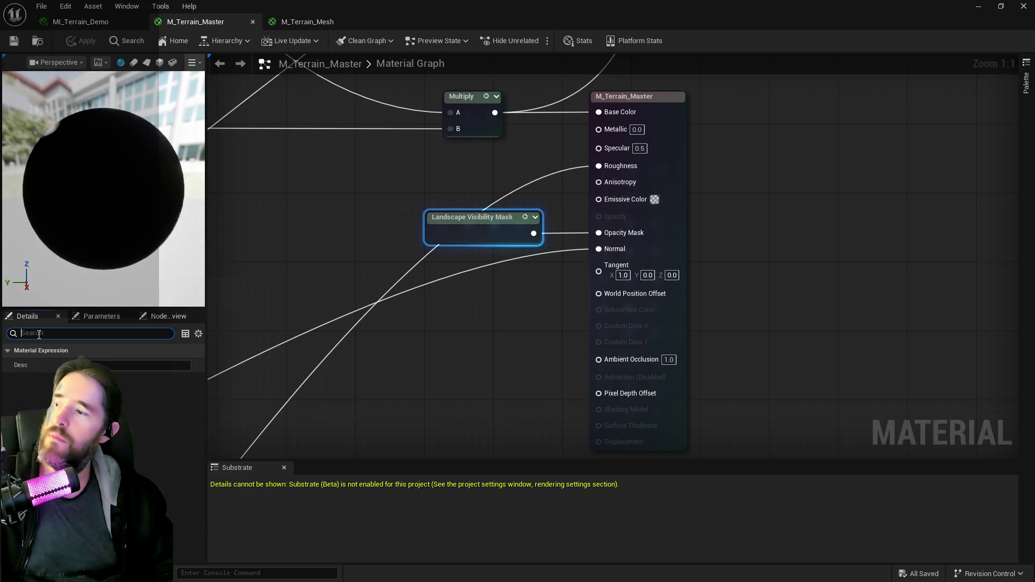
- Enable Two Sided on M_Terrain_Master, then apply and save the material
type("two")
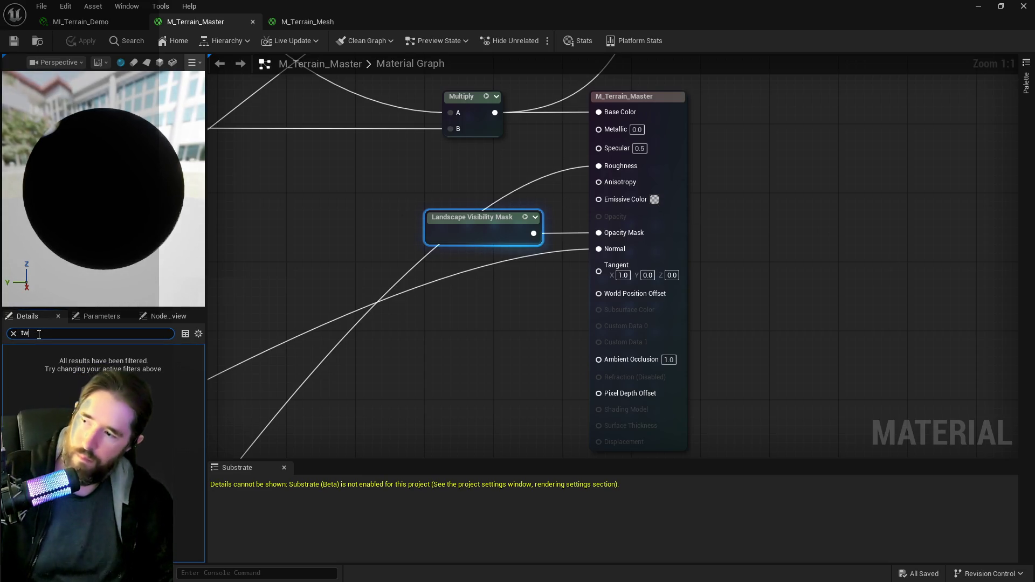
key("BackSpace")
key("BackSpace")
left_click(330, 275)
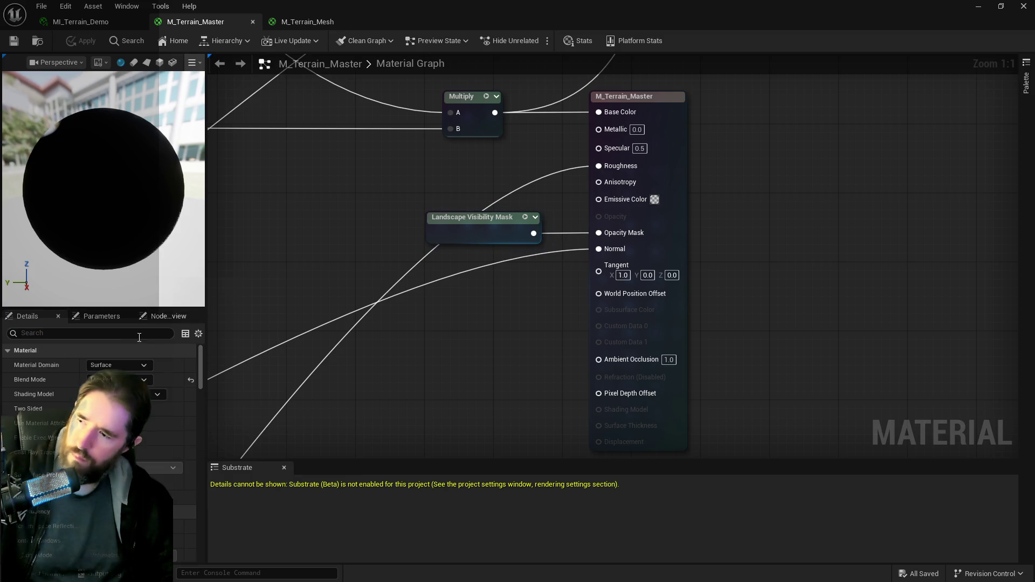
type("two")
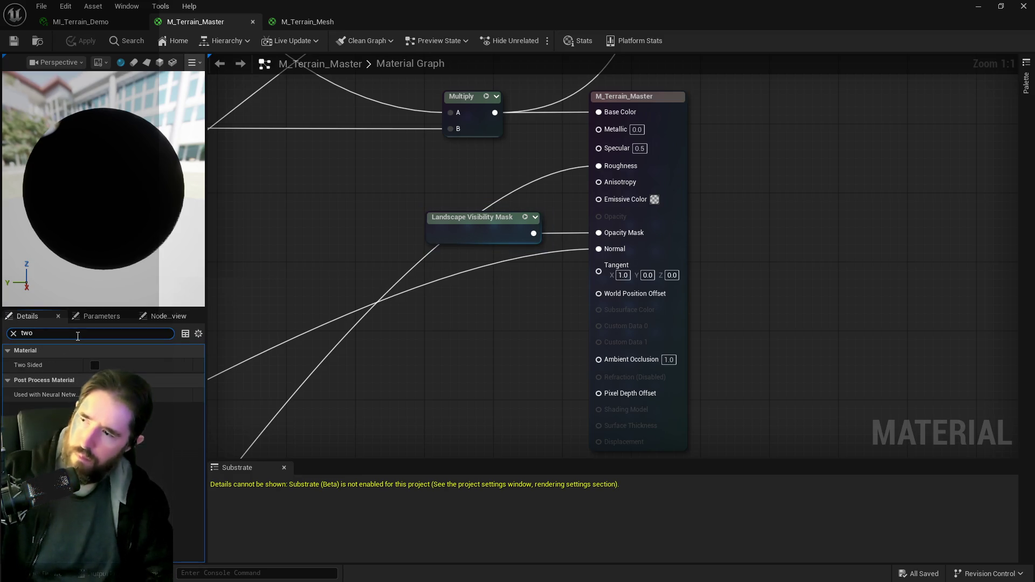
left_click(95, 365)
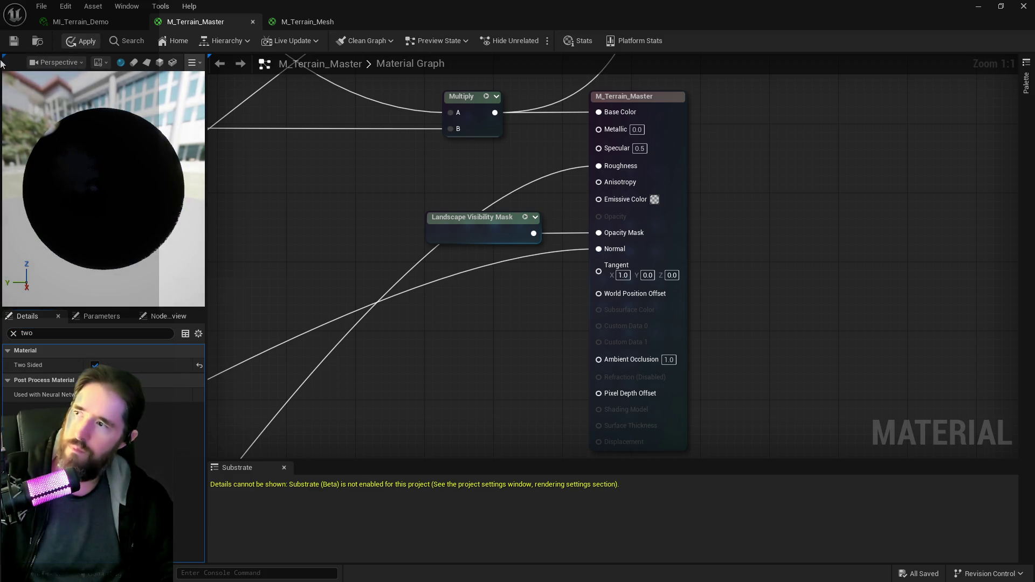
left_click(12, 44)
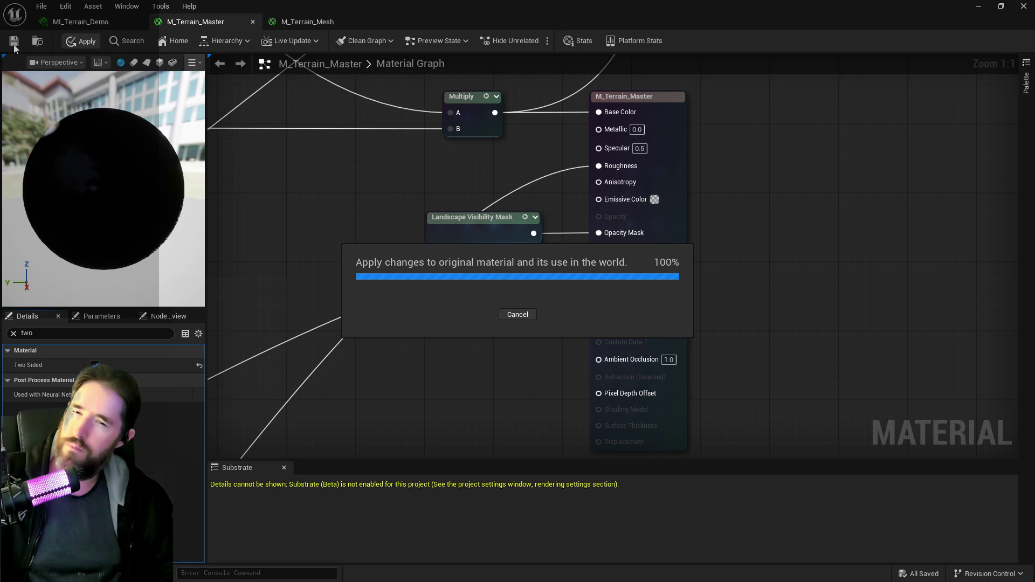
left_click(14, 42)
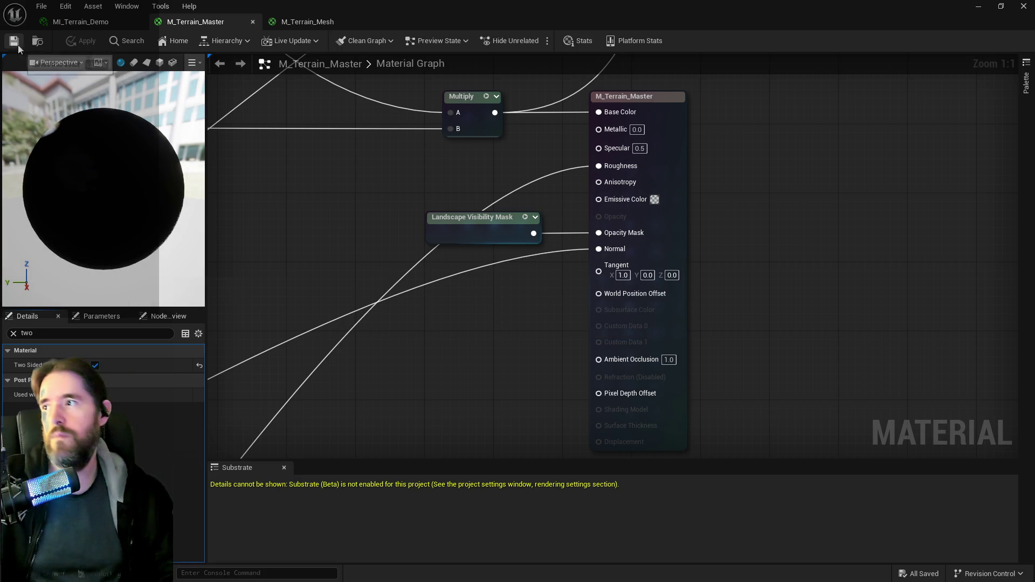
left_click_drag(537, 403, 436, 446)
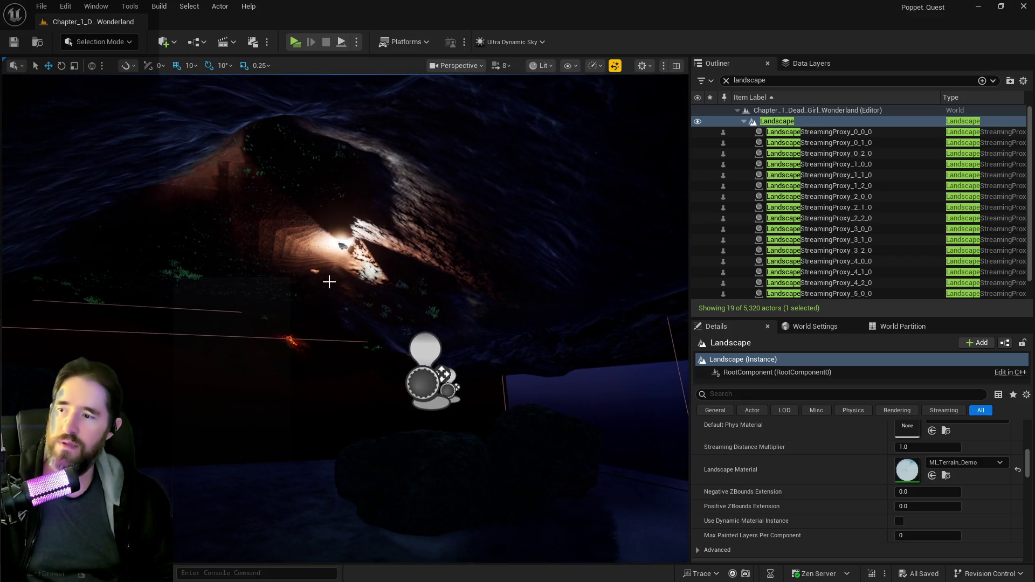
left_click_drag(329, 281, 200, 320)
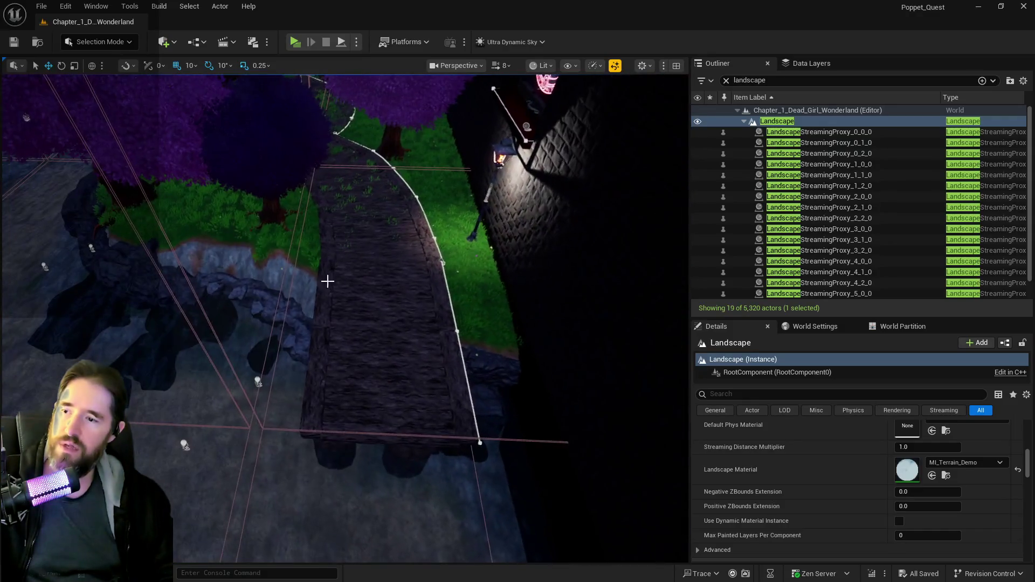
- Delete the BP_Deck_Spline6 deck segment
left_click(441, 267)
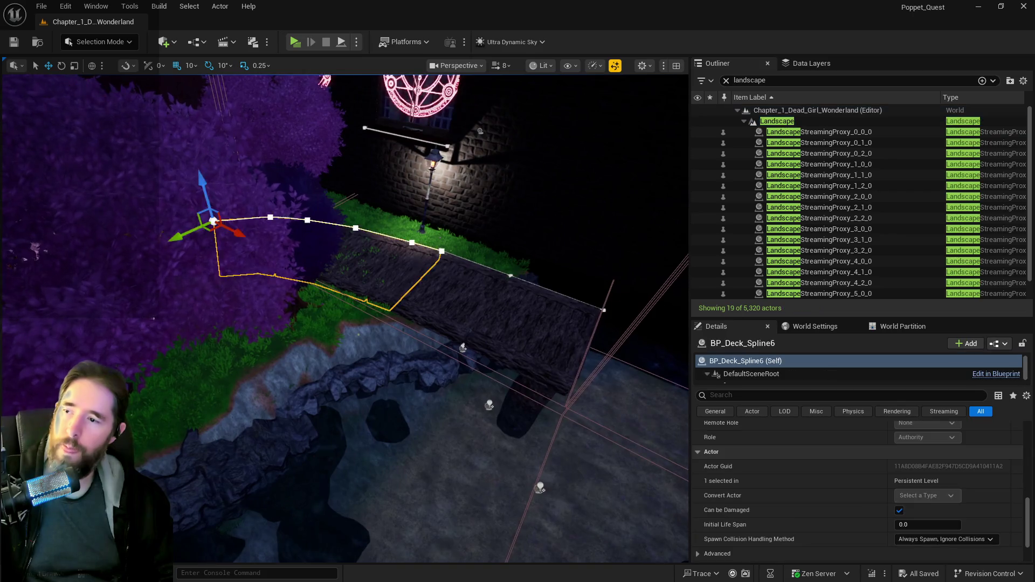
left_click_drag(441, 268, 399, 263)
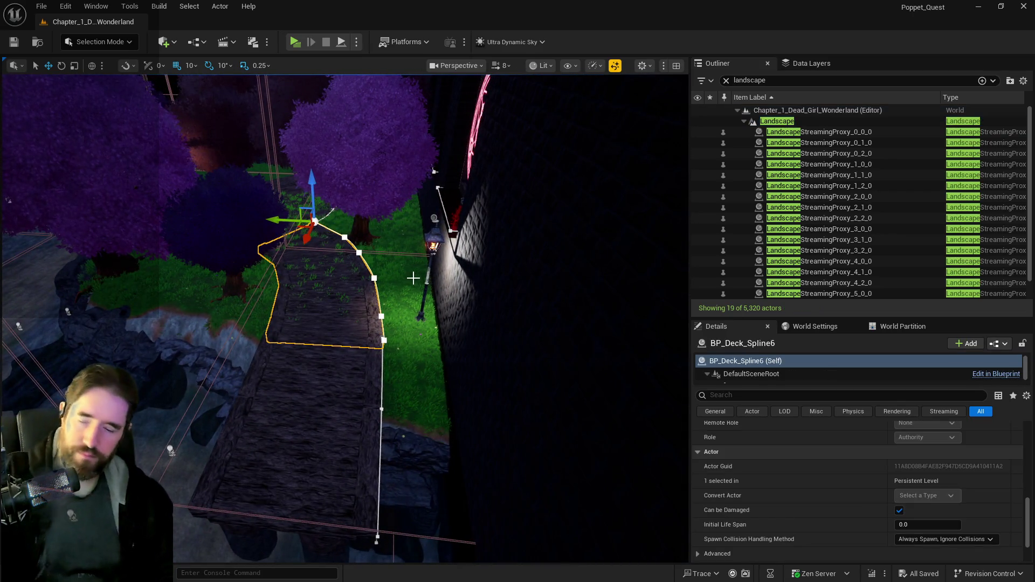
key("Delete")
- Test-lower BP_Deck_Spline8 and its spline end point, undo both, then enter landscape editing
left_click(329, 351)
left_click_drag(329, 350, 302, 342)
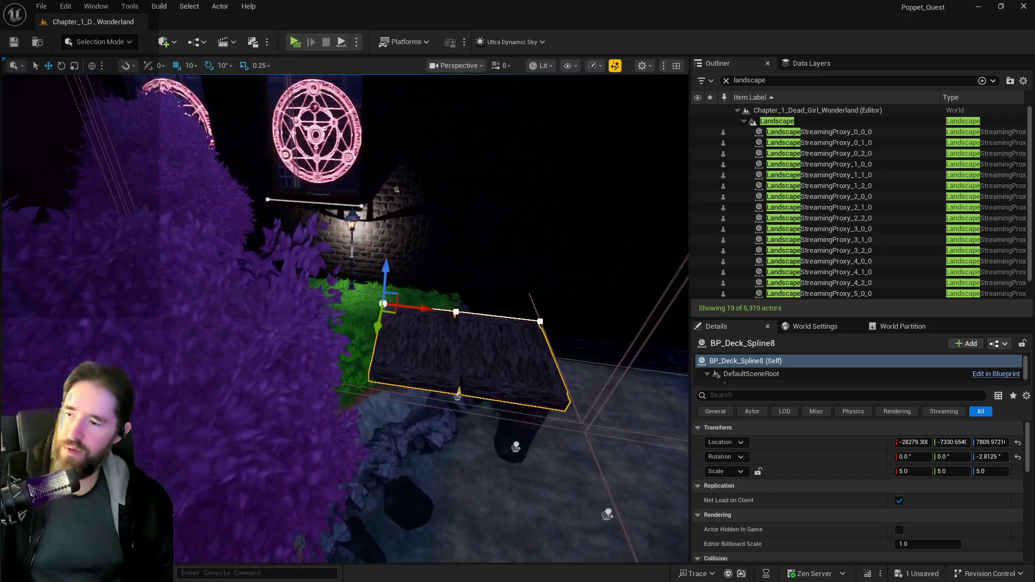
left_click_drag(409, 307, 397, 289)
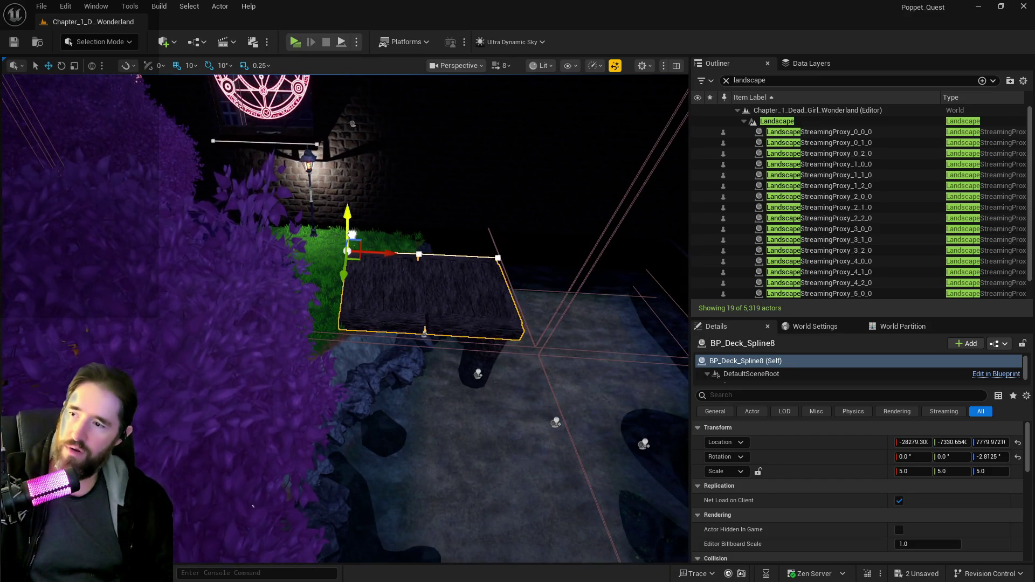
key("ctrl+z")
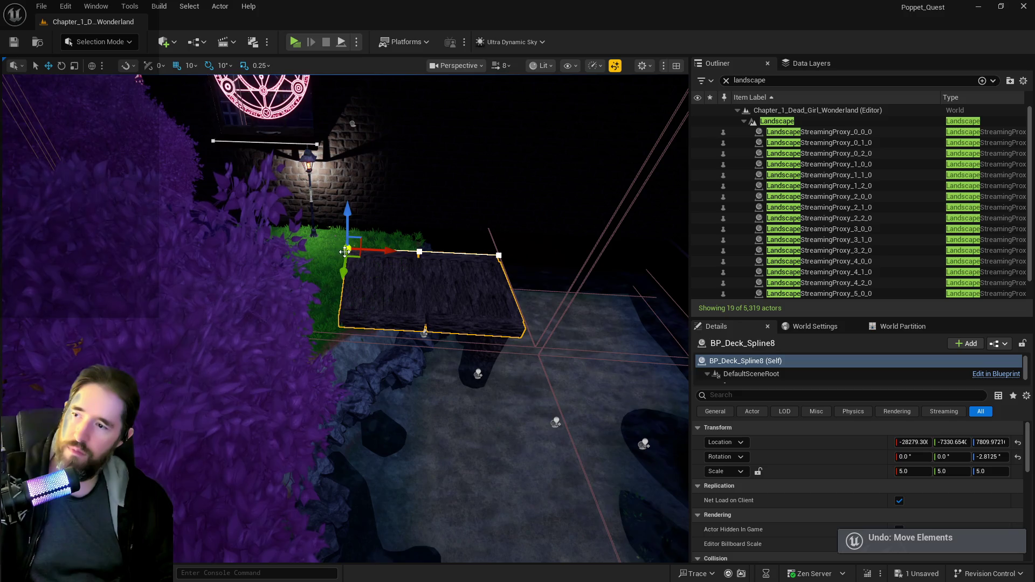
left_click(345, 252)
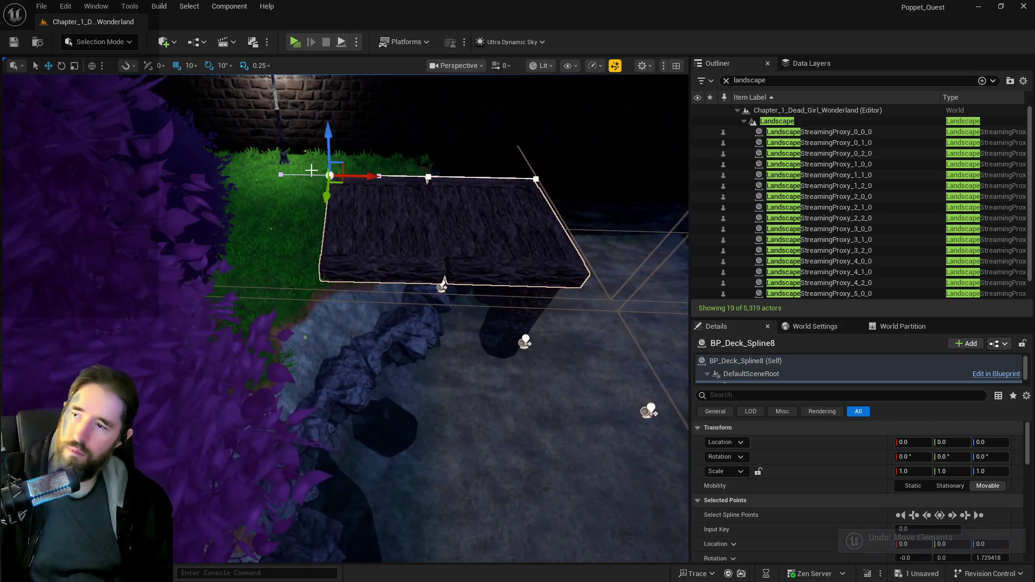
left_click_drag(330, 151, 329, 157)
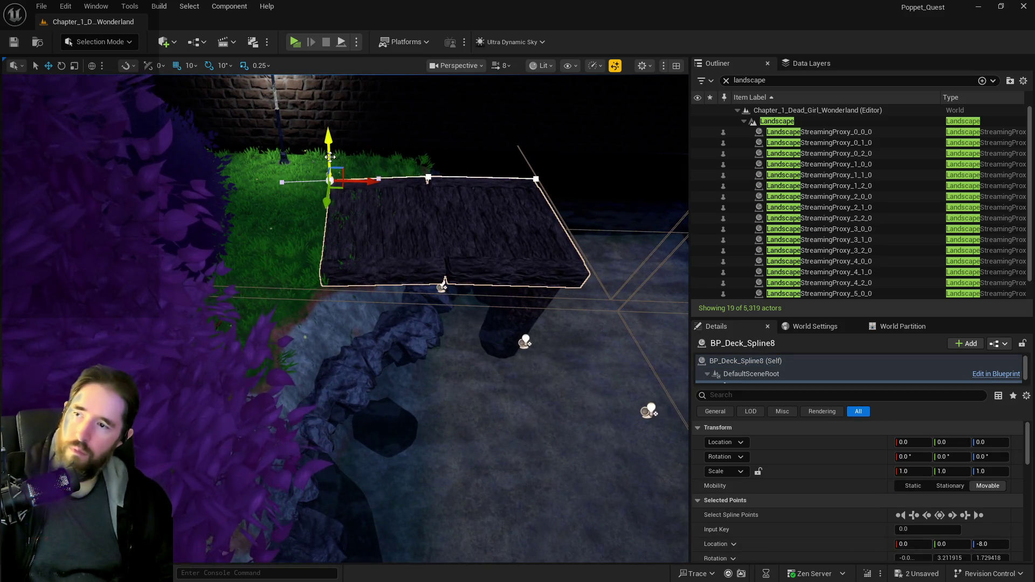
key("ctrl+z")
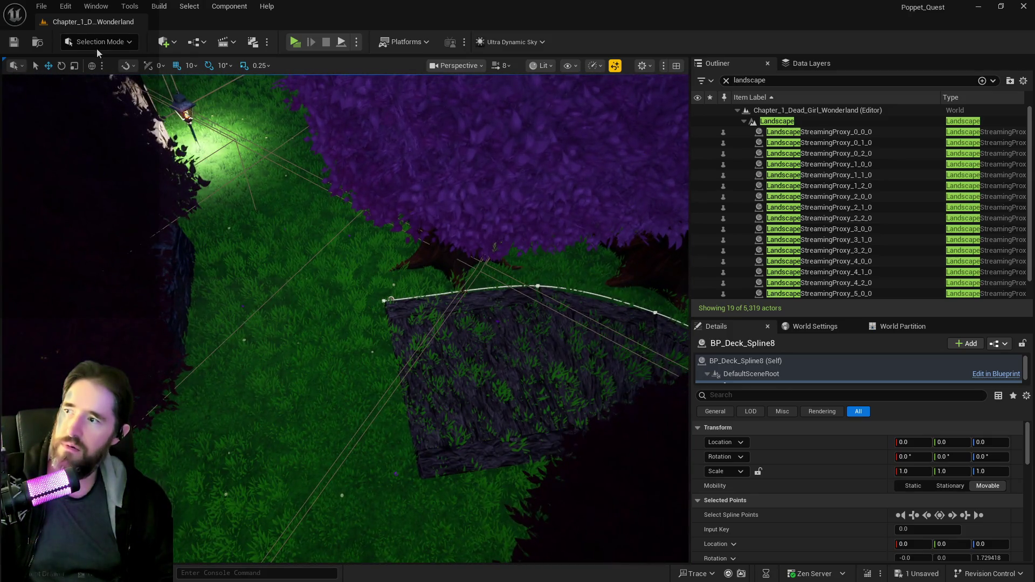
key("shift+2")
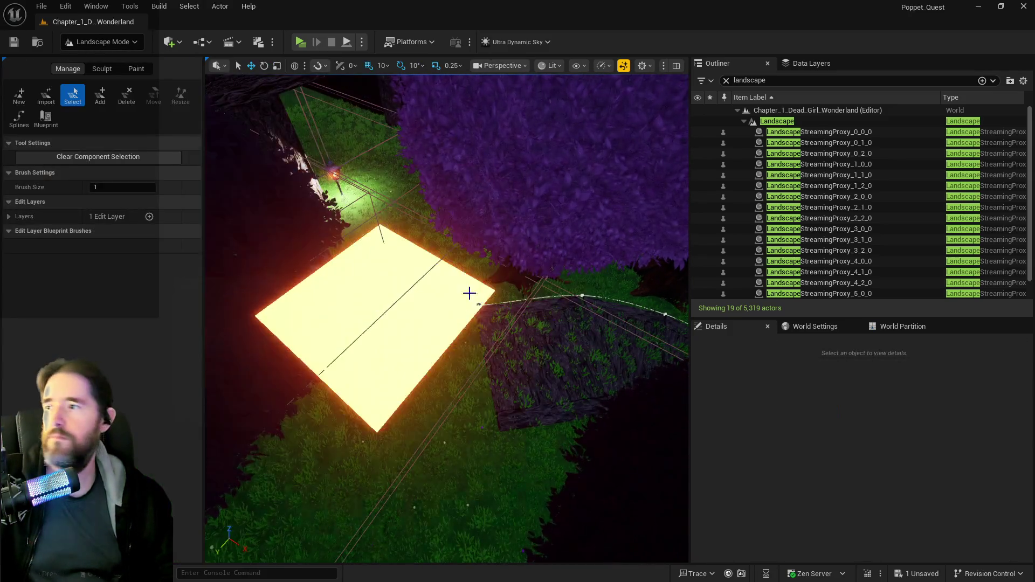